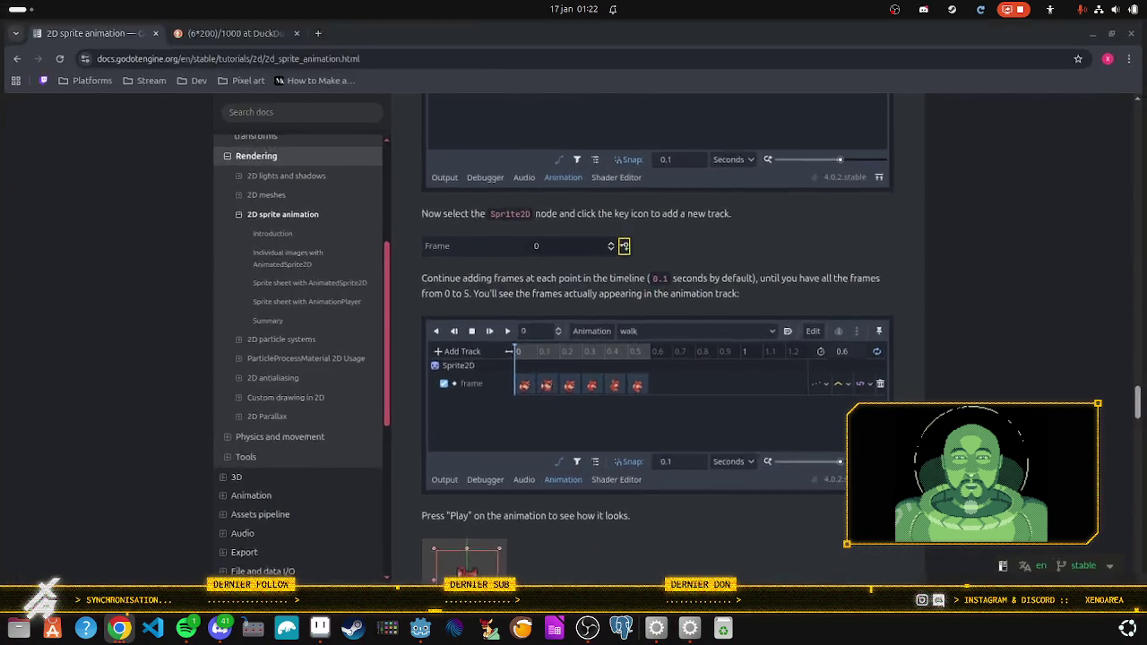
Step: Glance at the Chrome sprite animation docs, then bring the Godot editor with character.tscn back to the front
{"action": "key", "text": "alt+Tab"}
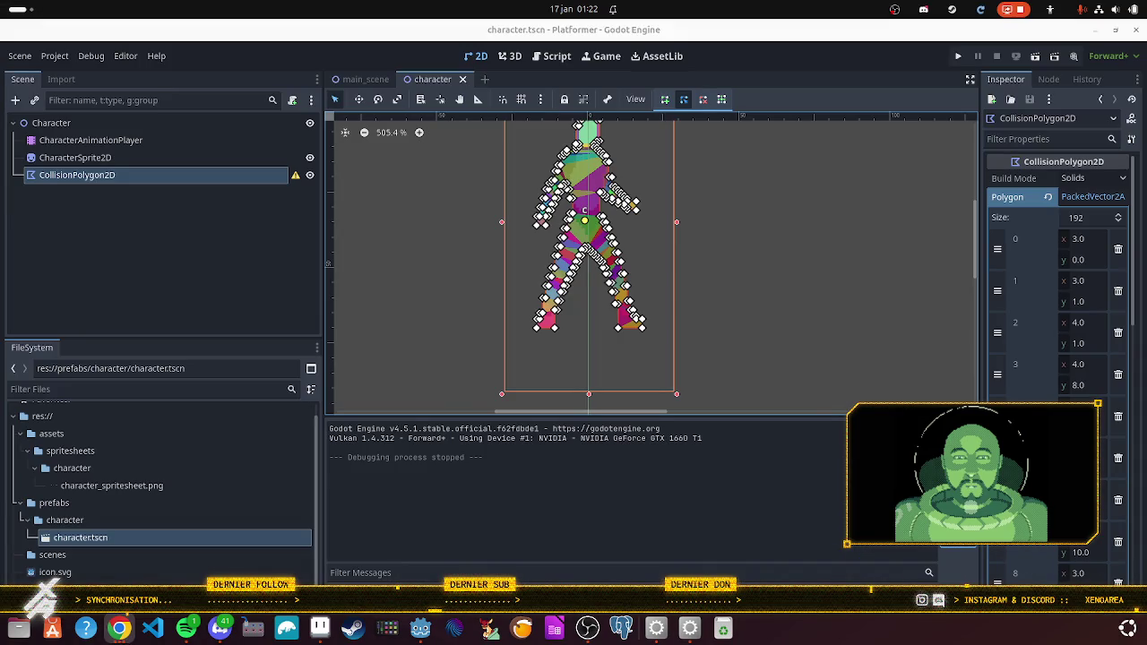
{"action": "left_click", "coordinate": [122, 633]}
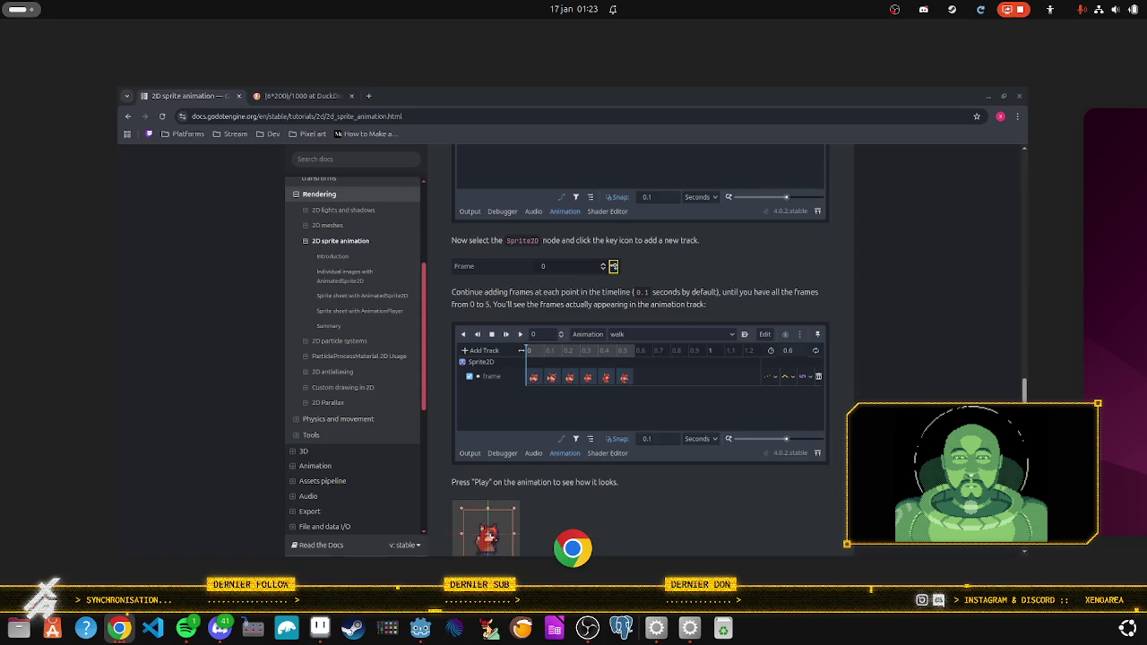
{"action": "key", "text": "alt+Tab"}
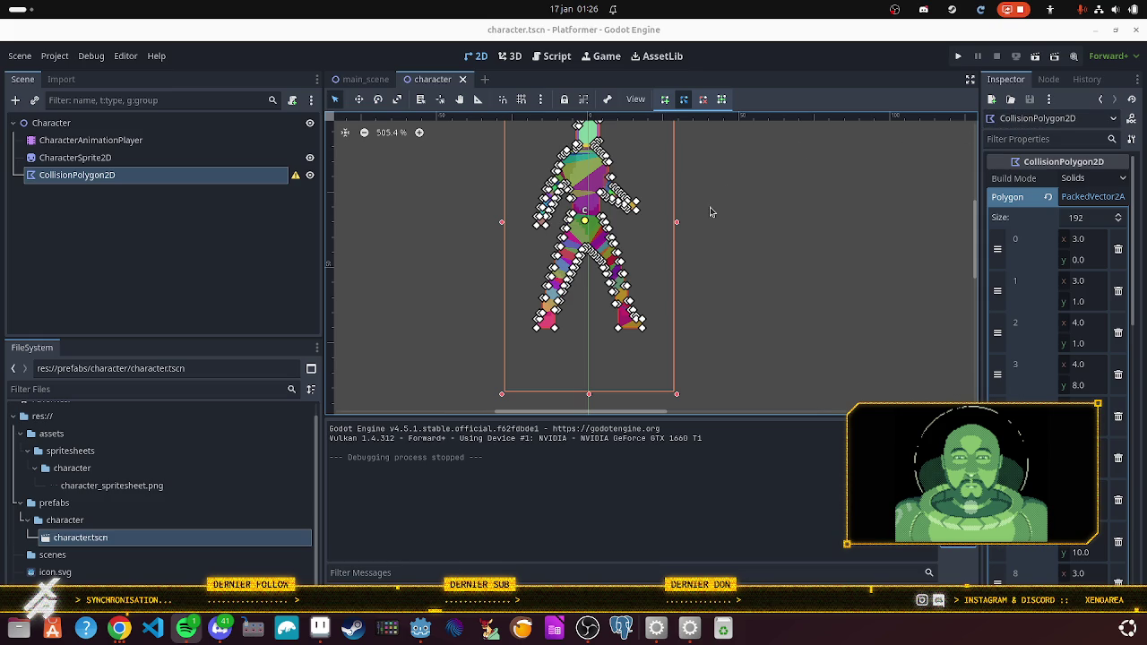
{"action": "mouse_move", "coordinate": [717, 220]}
{"action": "left_mouse_down"}
{"action": "mouse_move", "coordinate": [758, 297]}
{"action": "mouse_move", "coordinate": [740, 237]}
{"action": "left_mouse_up"}
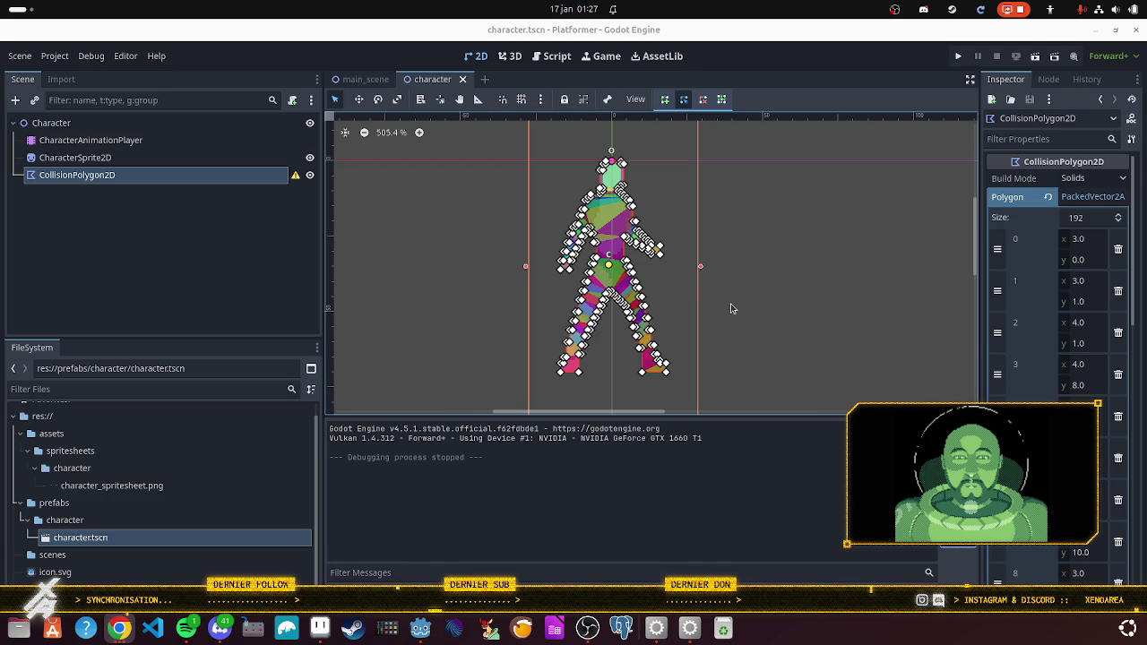
{"action": "scroll", "coordinate": [731, 310], "scroll_direction": "up", "scroll_amount": 1}
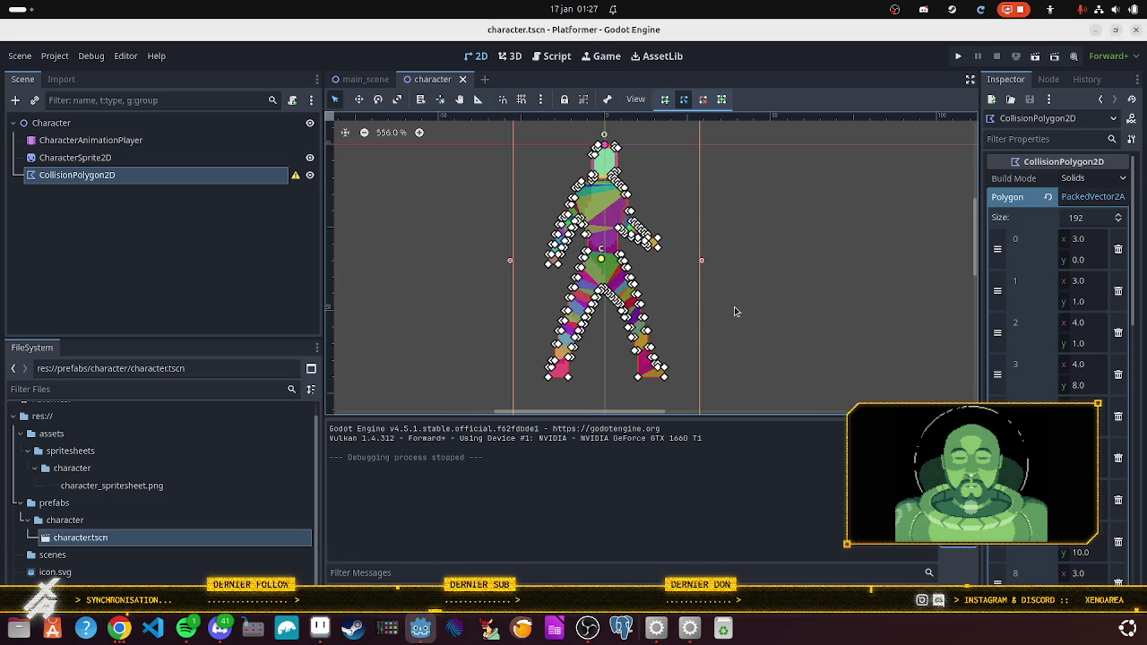
{"action": "scroll", "coordinate": [732, 311], "scroll_direction": "down", "scroll_amount": 1}
{"action": "mouse_move", "coordinate": [787, 334]}
{"action": "left_mouse_down"}
{"action": "mouse_move", "coordinate": [786, 305]}
{"action": "mouse_move", "coordinate": [765, 278]}
{"action": "mouse_move", "coordinate": [776, 301]}
{"action": "mouse_move", "coordinate": [761, 304]}
{"action": "left_mouse_up"}
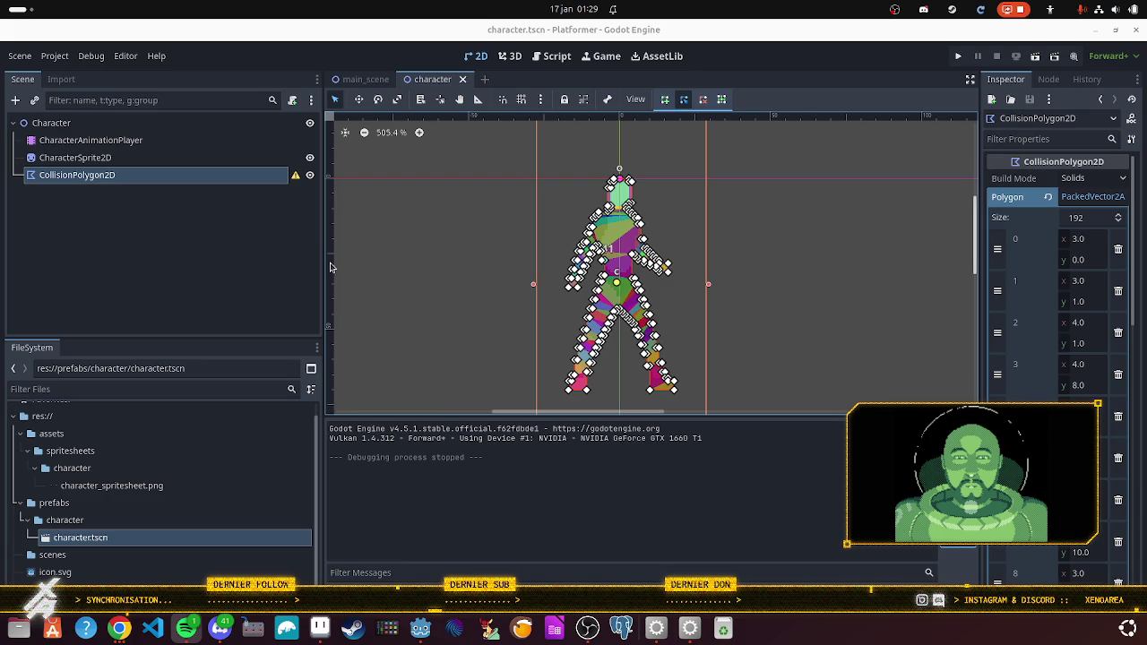
Step: Deselect the collision polygon and start adding a child node under the Character root
{"action": "left_click", "coordinate": [242, 260]}
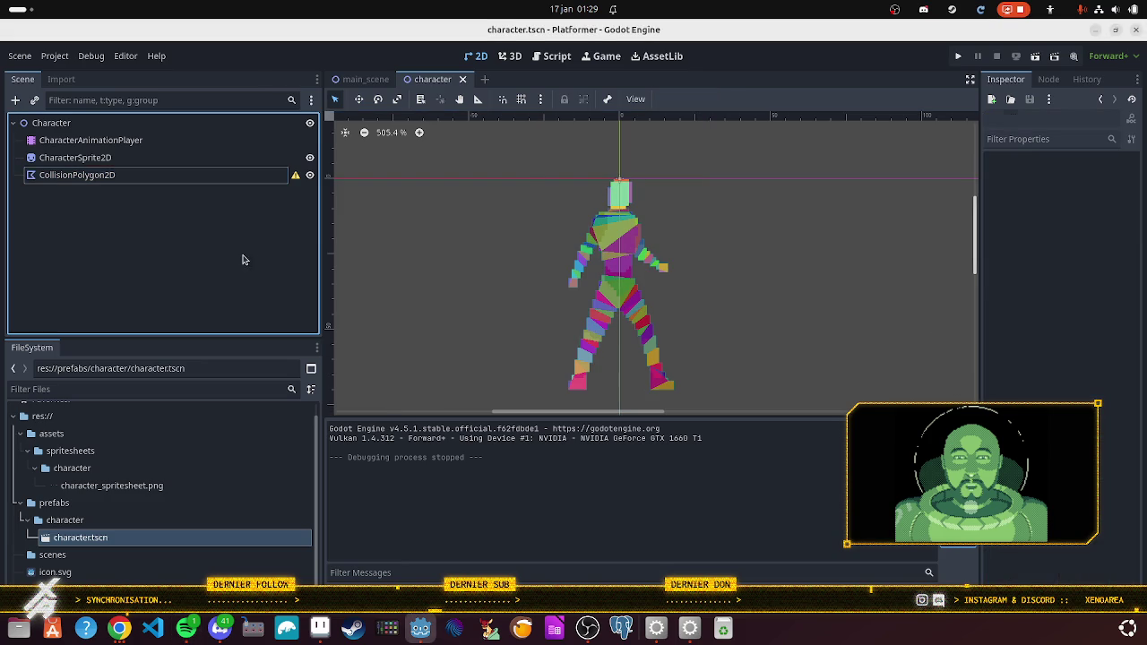
{"action": "right_click", "coordinate": [79, 132]}
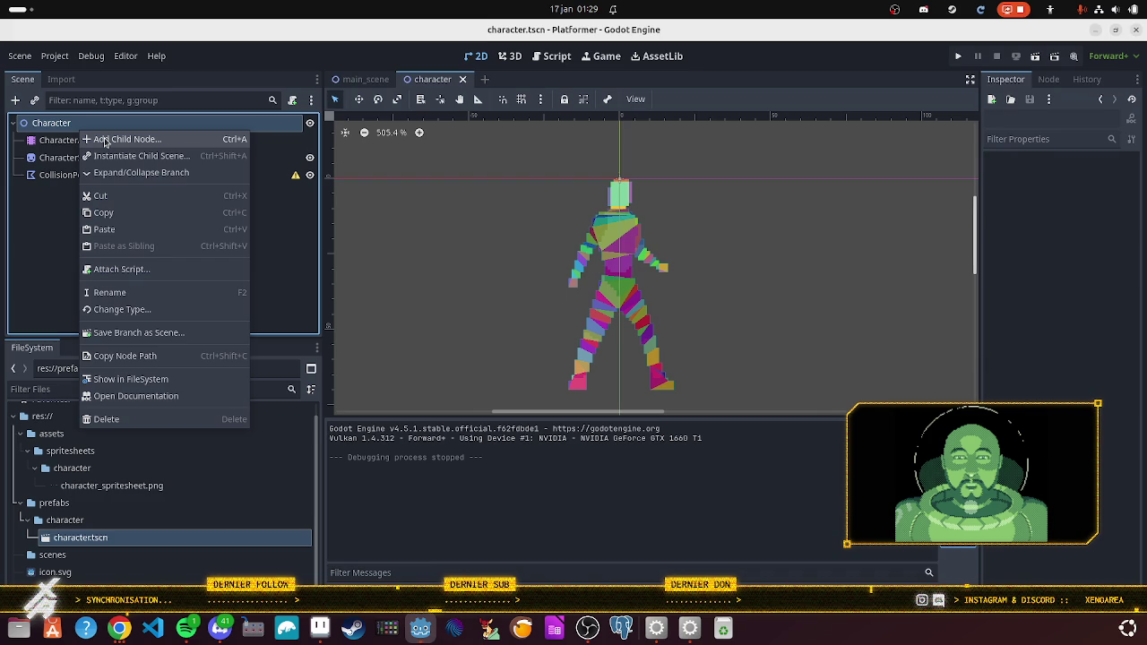
{"action": "left_click", "coordinate": [105, 139]}
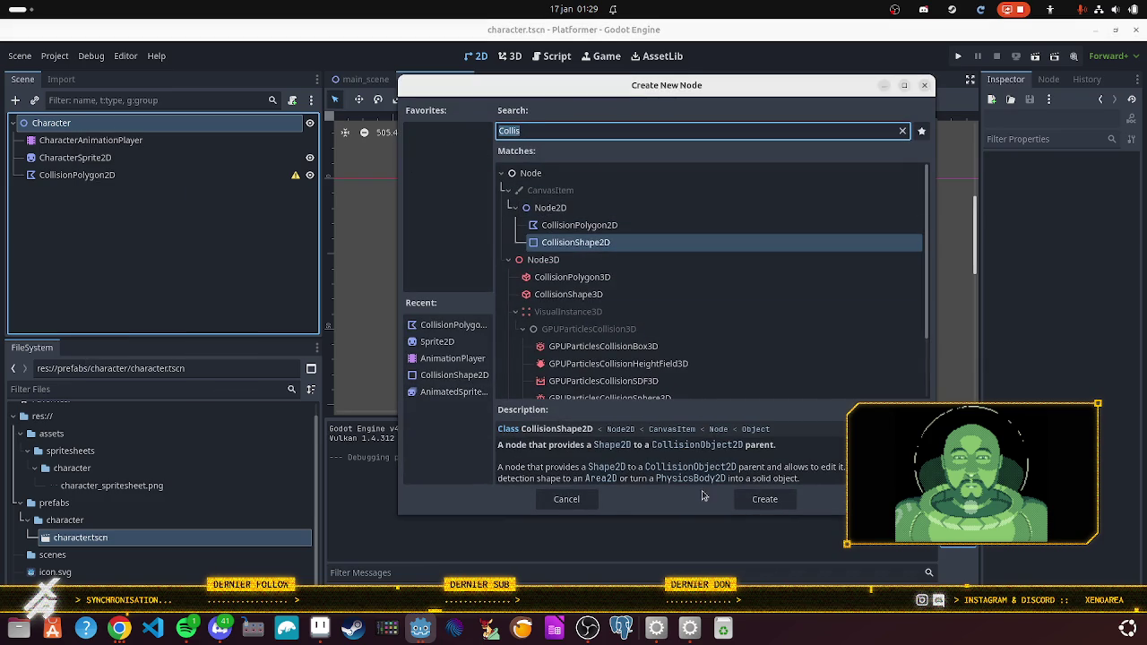
{"action": "scroll", "coordinate": [564, 309], "scroll_direction": "down", "scroll_amount": 2}
{"action": "scroll", "coordinate": [551, 318], "scroll_direction": "up", "scroll_amount": 2}
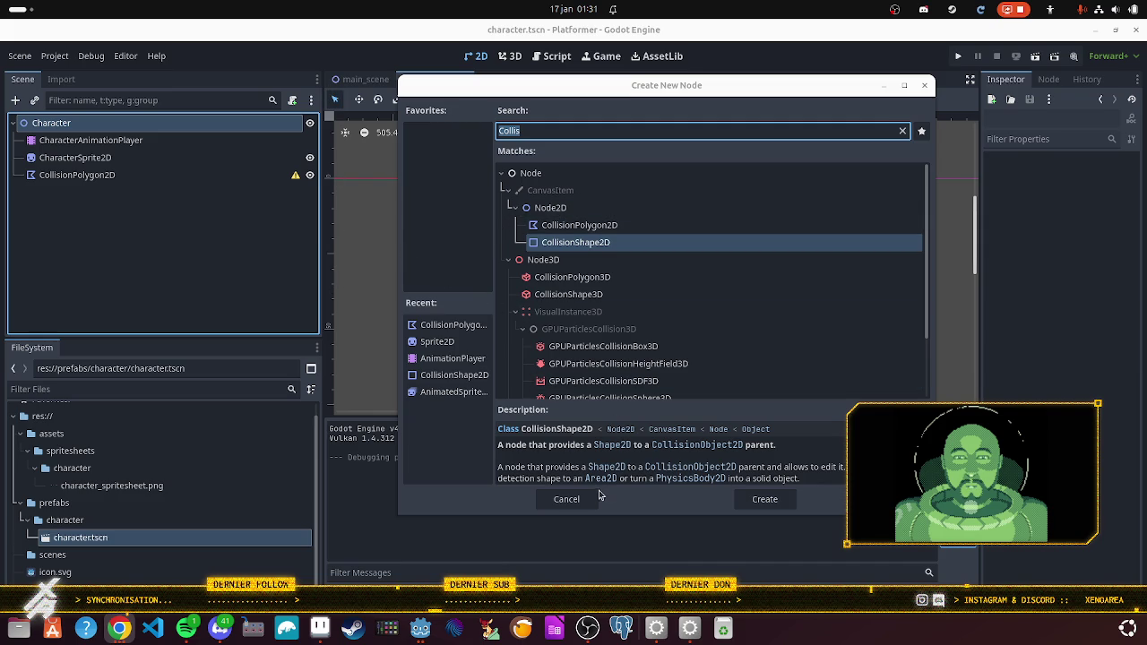
Step: Cancel the 'Collis' node search without adding another collision node
{"action": "scroll", "coordinate": [573, 314], "scroll_direction": "down", "scroll_amount": 3}
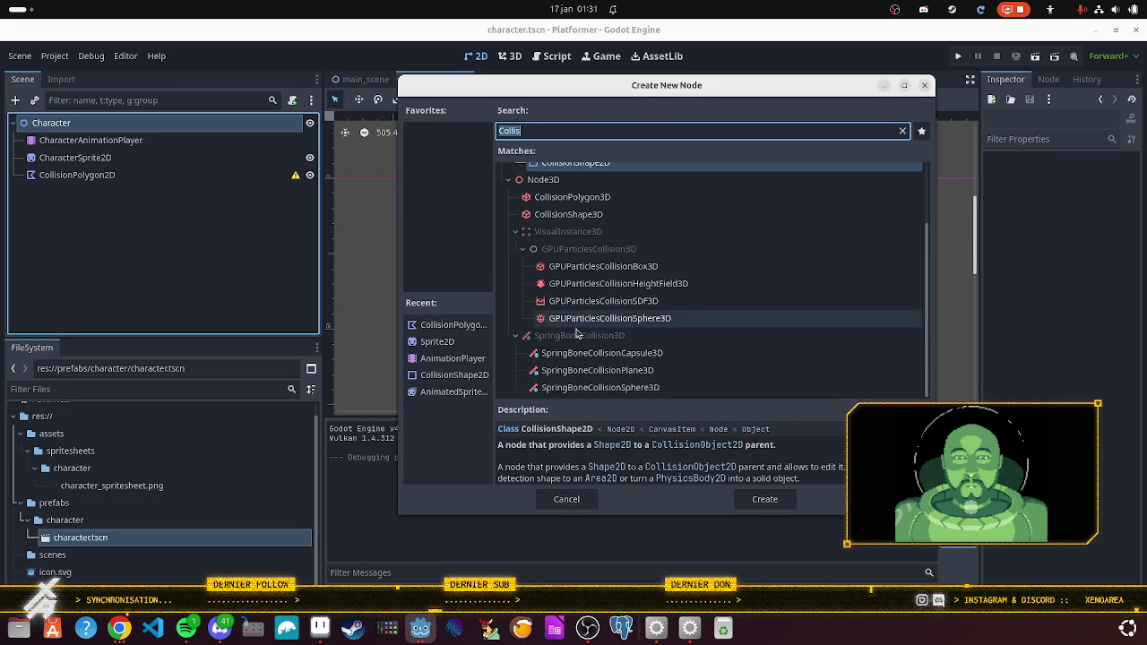
{"action": "left_click", "coordinate": [566, 499]}
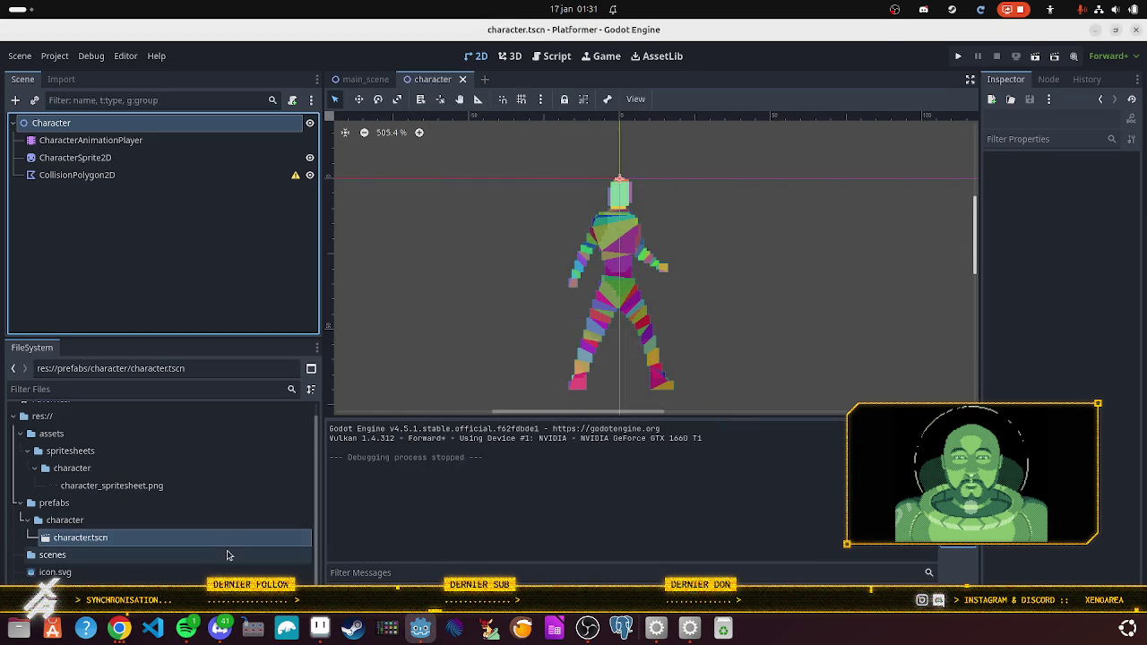
{"action": "left_click", "coordinate": [378, 285]}
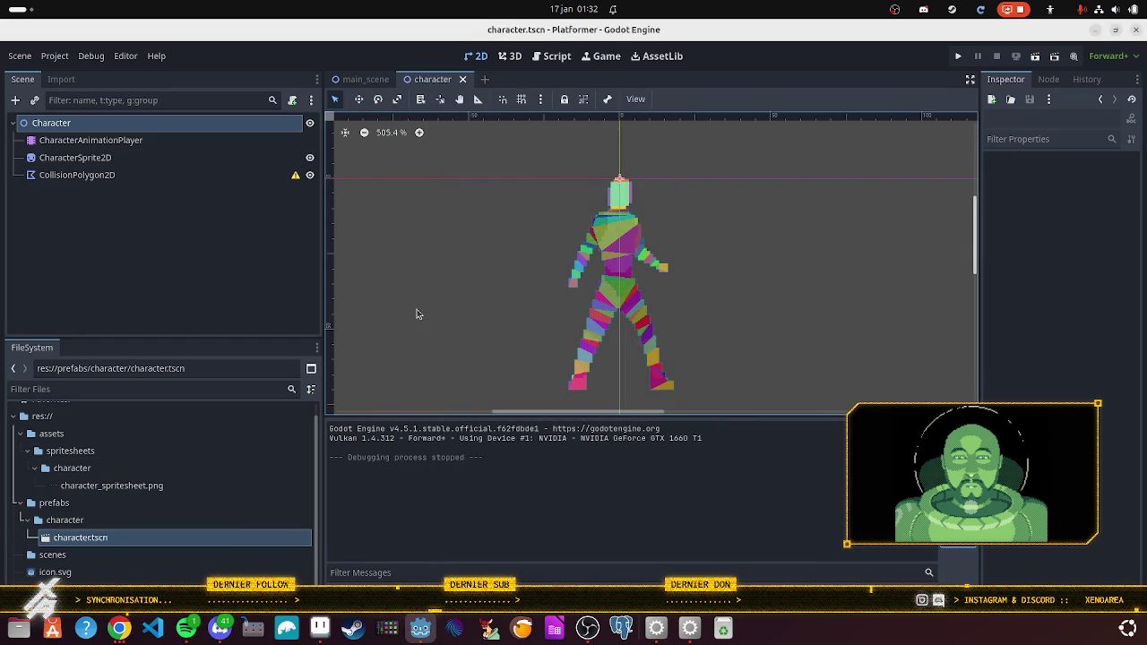
{"action": "scroll", "coordinate": [589, 371], "scroll_direction": "up", "scroll_amount": 5}
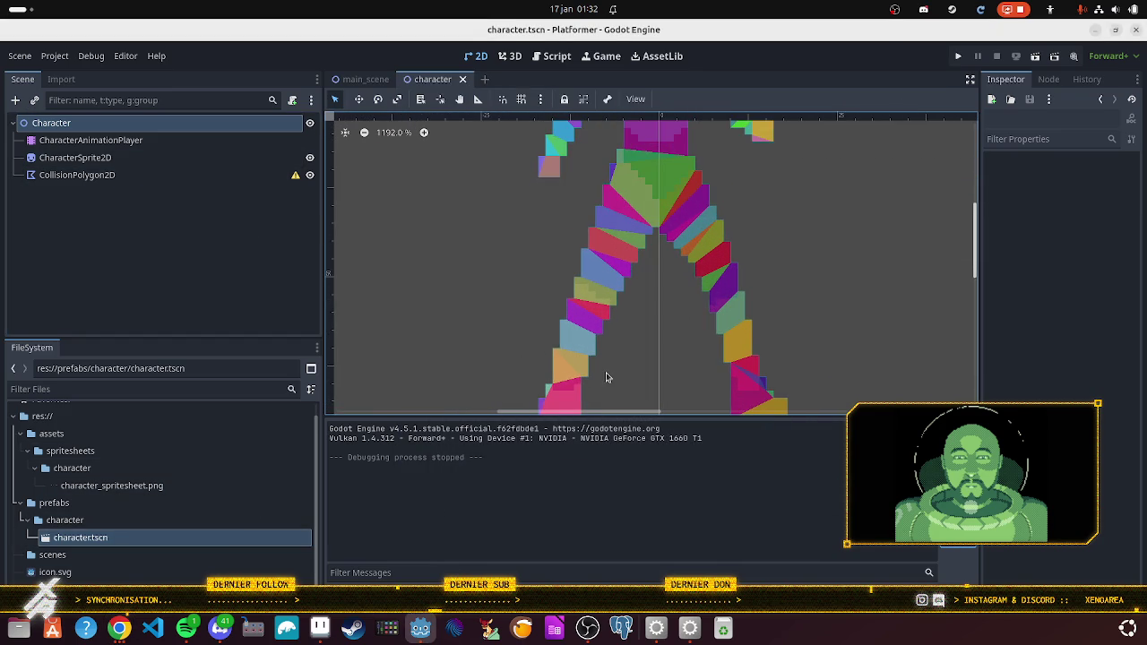
{"action": "left_click_drag", "start_coordinate": [596, 348], "coordinate": [512, 282]}
{"action": "scroll", "coordinate": [543, 290], "scroll_direction": "up", "scroll_amount": 2}
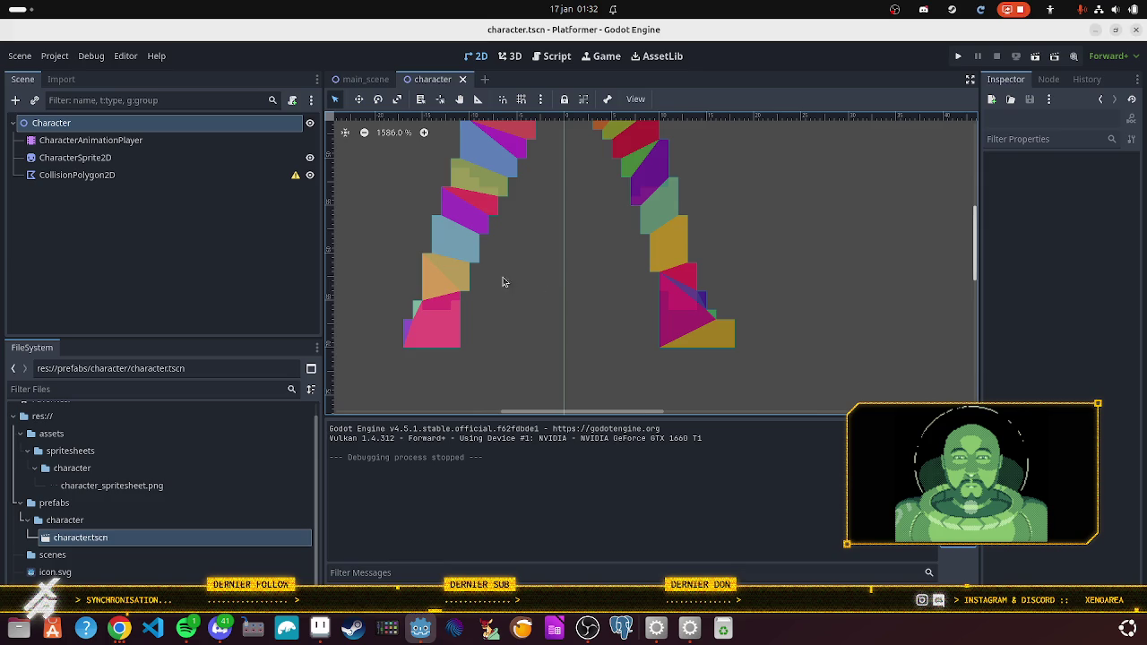
{"action": "scroll", "coordinate": [497, 287], "scroll_direction": "down", "scroll_amount": 3}
{"action": "scroll", "coordinate": [493, 294], "scroll_direction": "down", "scroll_amount": 2}
{"action": "left_click_drag", "start_coordinate": [431, 247], "coordinate": [510, 323]}
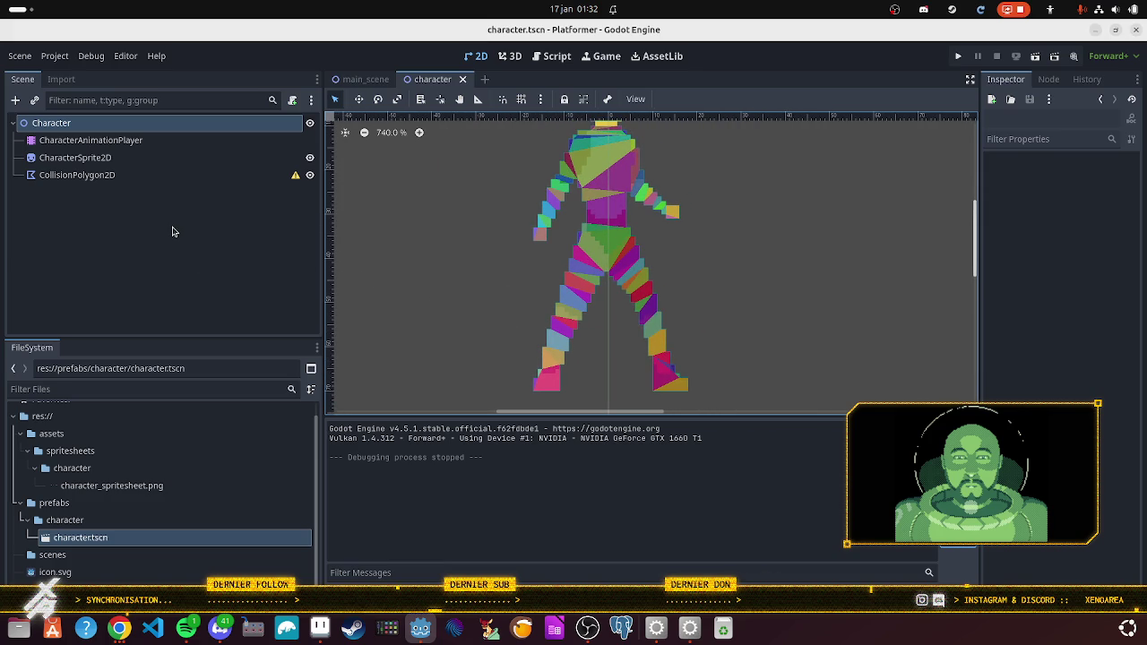
{"action": "left_click", "coordinate": [187, 175]}
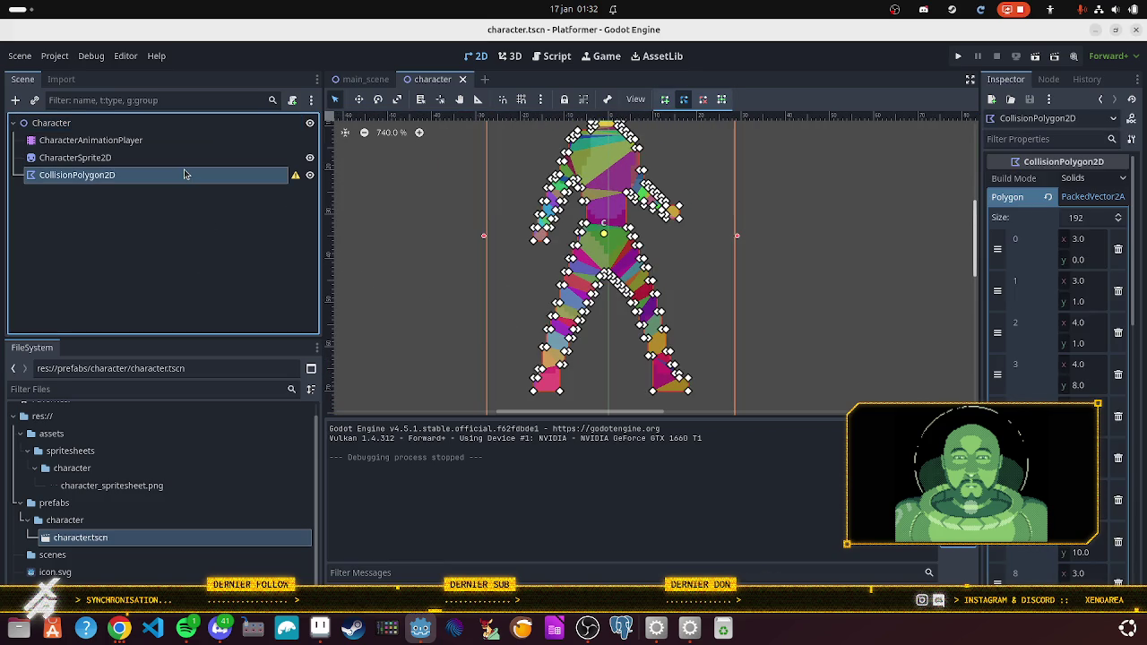
{"action": "left_click", "coordinate": [193, 224]}
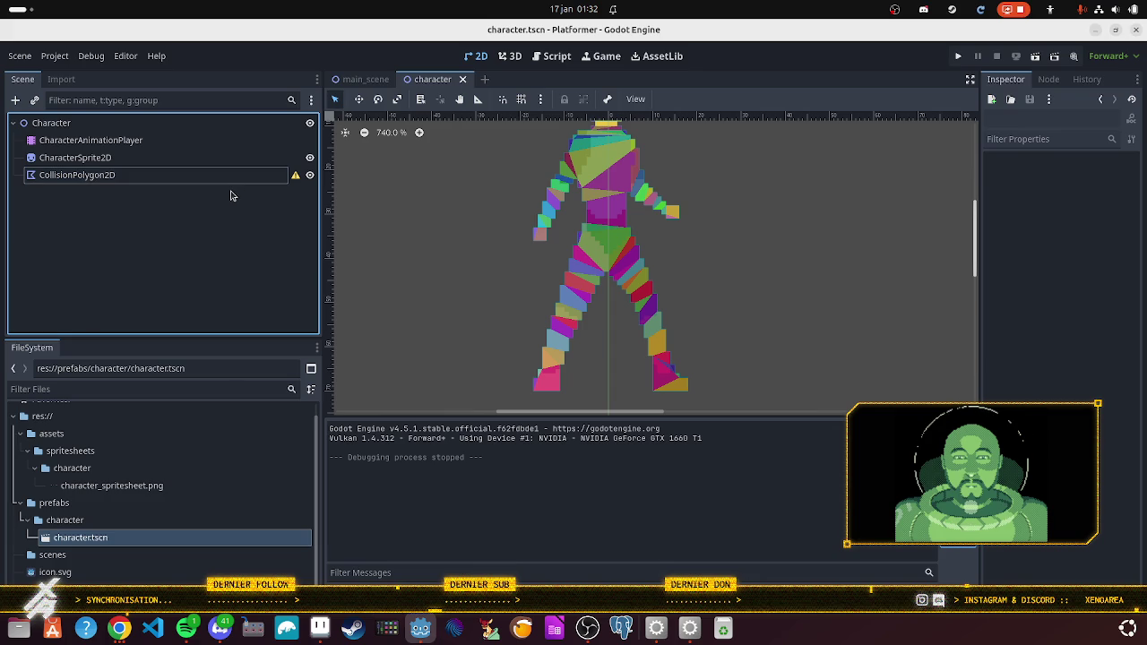
{"action": "right_click", "coordinate": [166, 223]}
{"action": "left_click", "coordinate": [129, 224]}
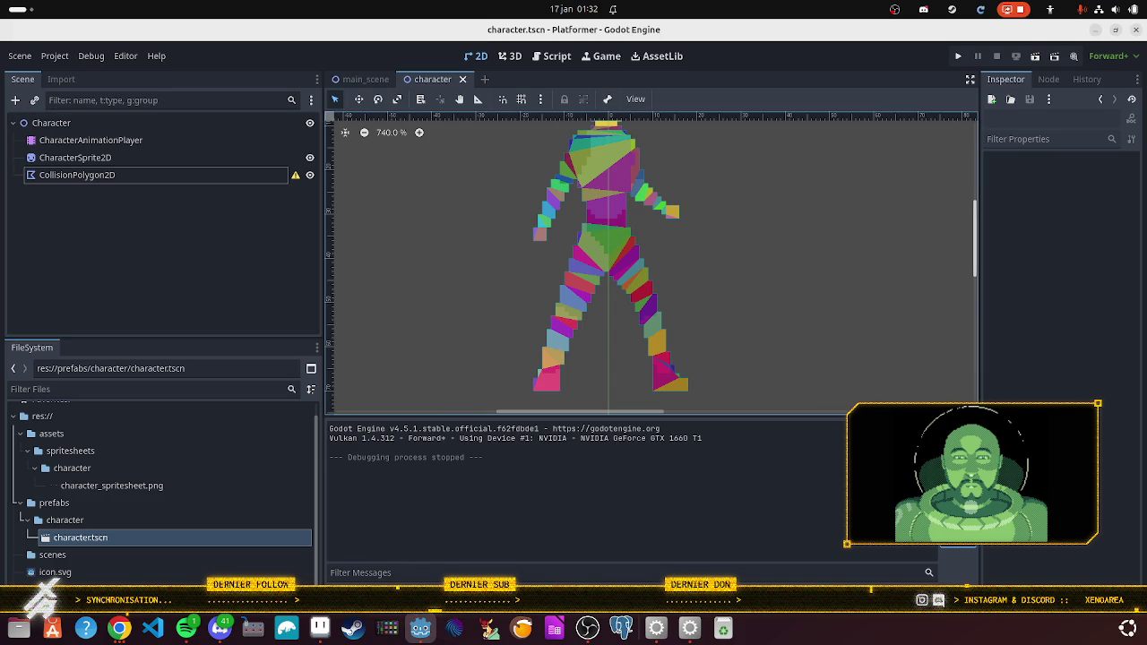
{"action": "left_click", "coordinate": [189, 639]}
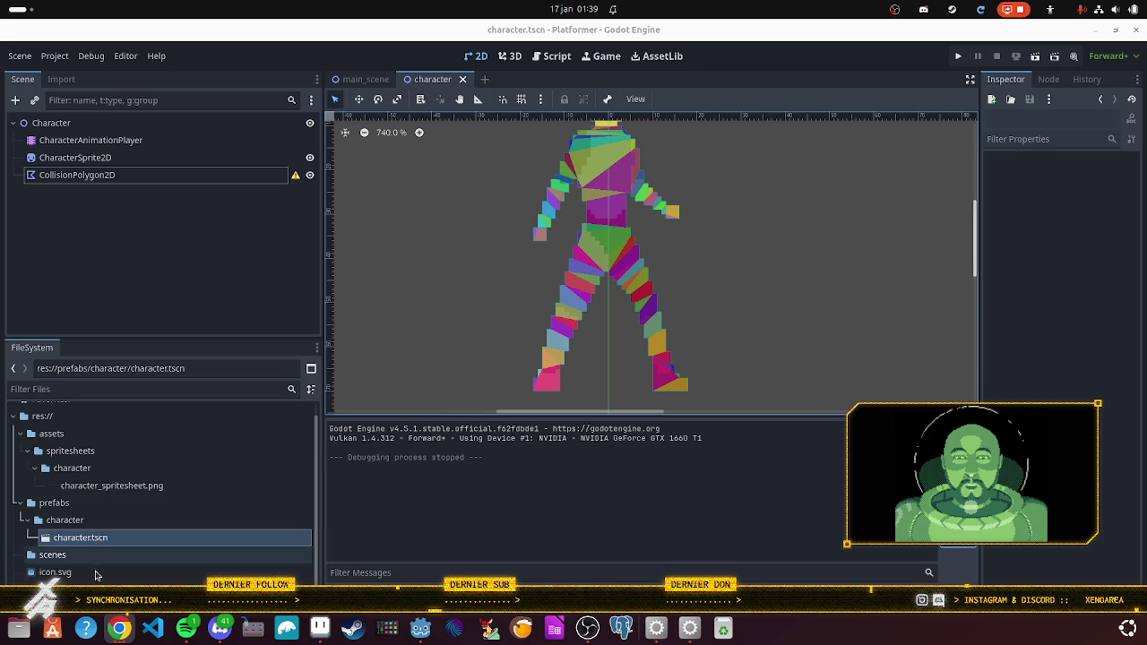
Step: Bring the Chrome 2D sprite animation documentation back to the front
{"action": "left_click", "coordinate": [111, 633]}
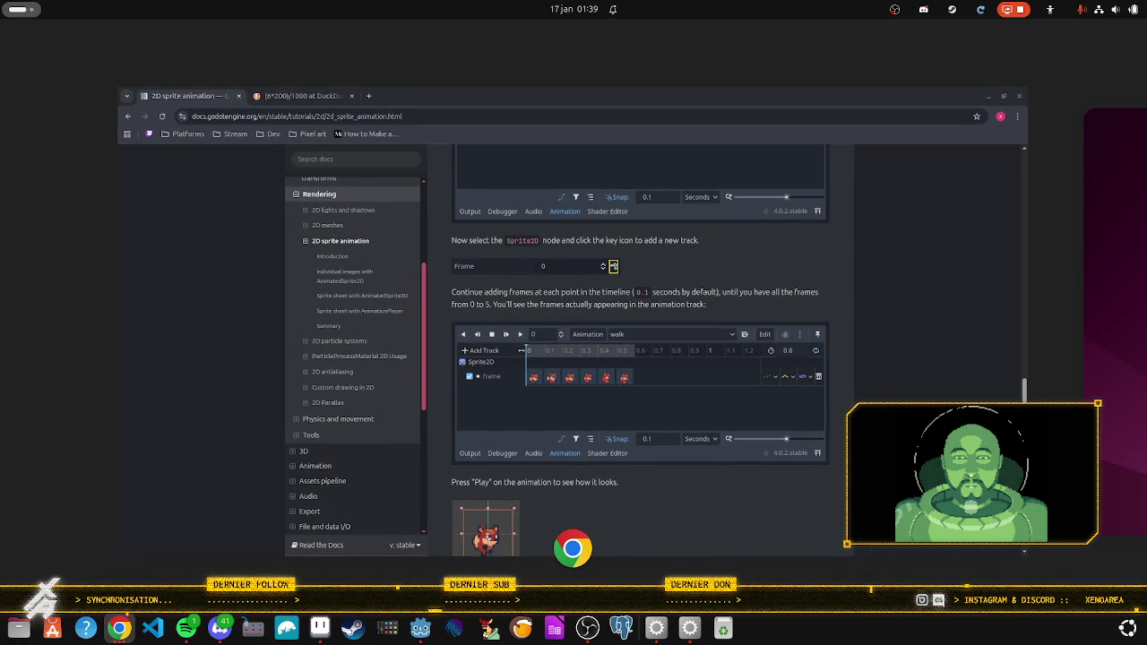
Step: Return from the docs to the Godot editor showing character.tscn
{"action": "key", "text": "alt+Tab"}
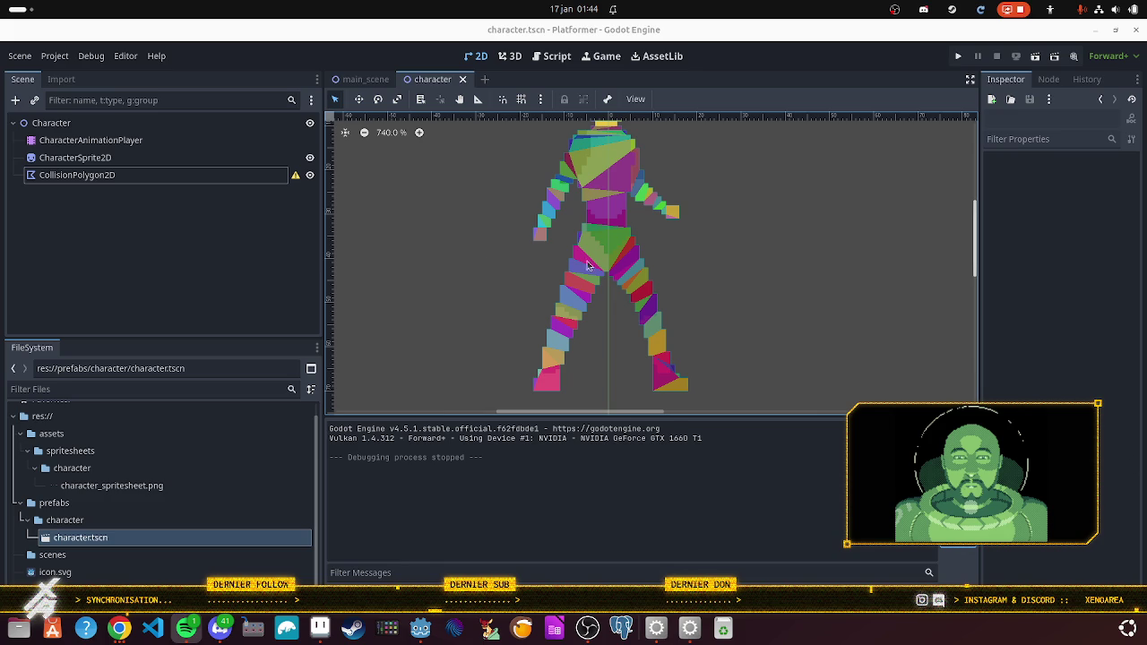
{"action": "left_click", "coordinate": [131, 224]}
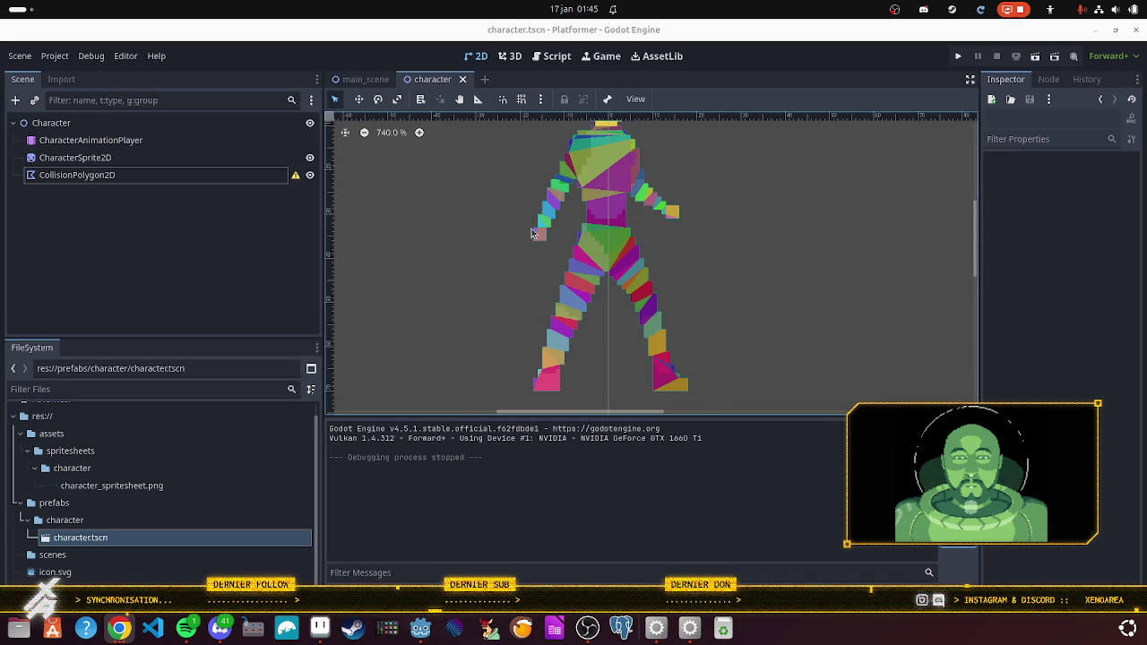
{"action": "scroll", "coordinate": [529, 229], "scroll_direction": "up", "scroll_amount": 3}
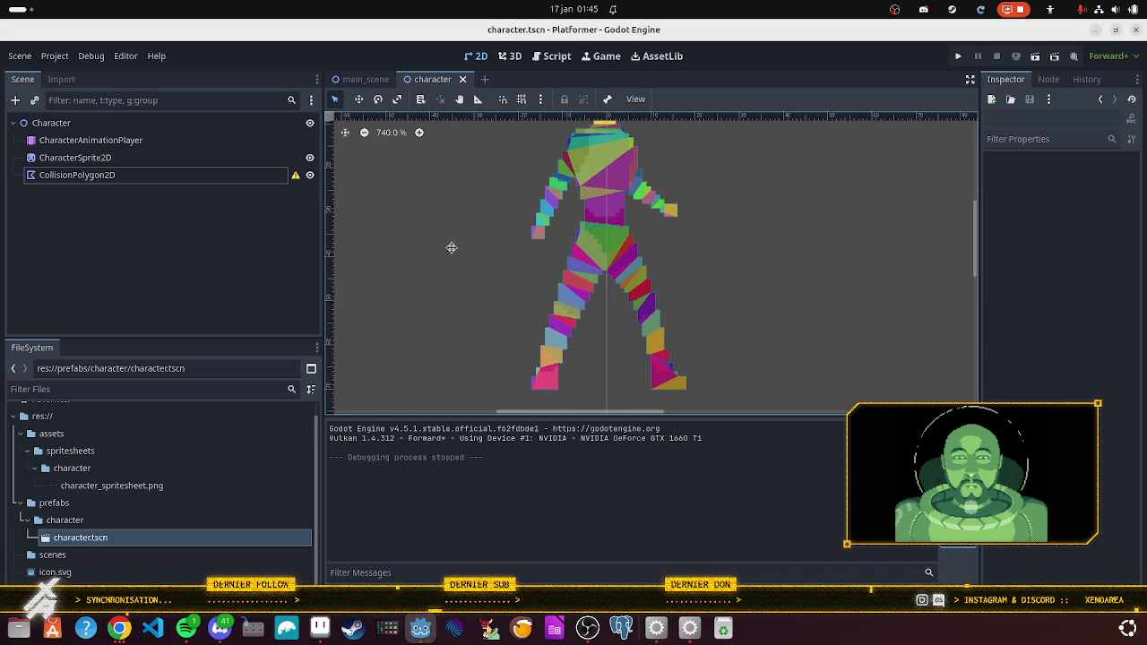
{"action": "scroll", "coordinate": [451, 246], "scroll_direction": "down", "scroll_amount": 3}
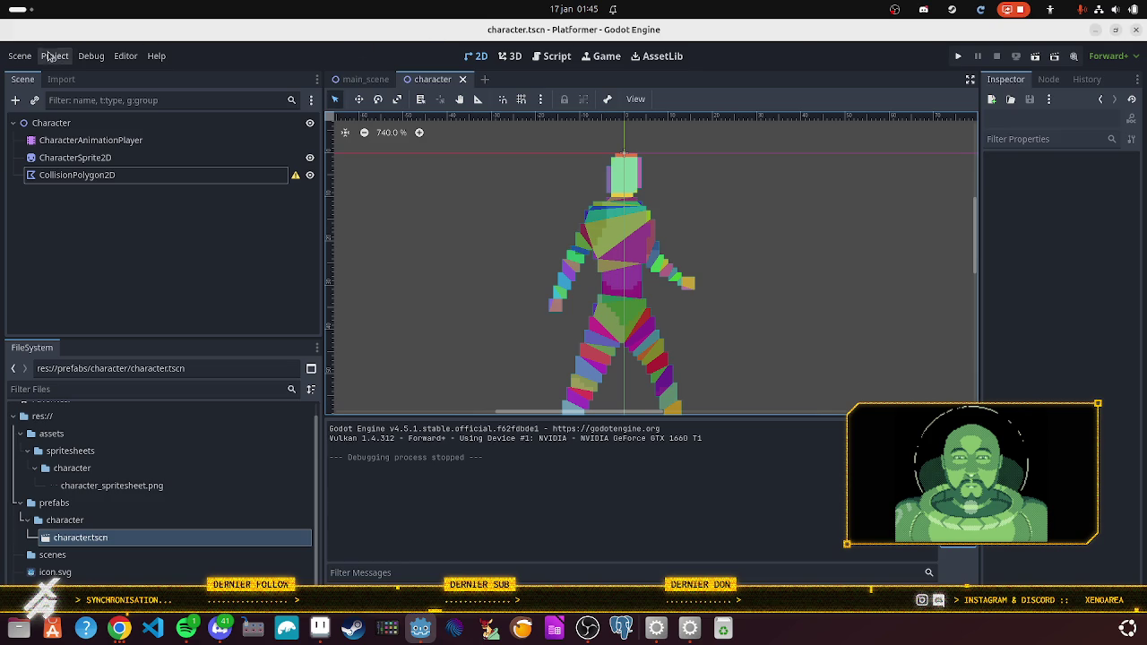
{"action": "right_click", "coordinate": [60, 129]}
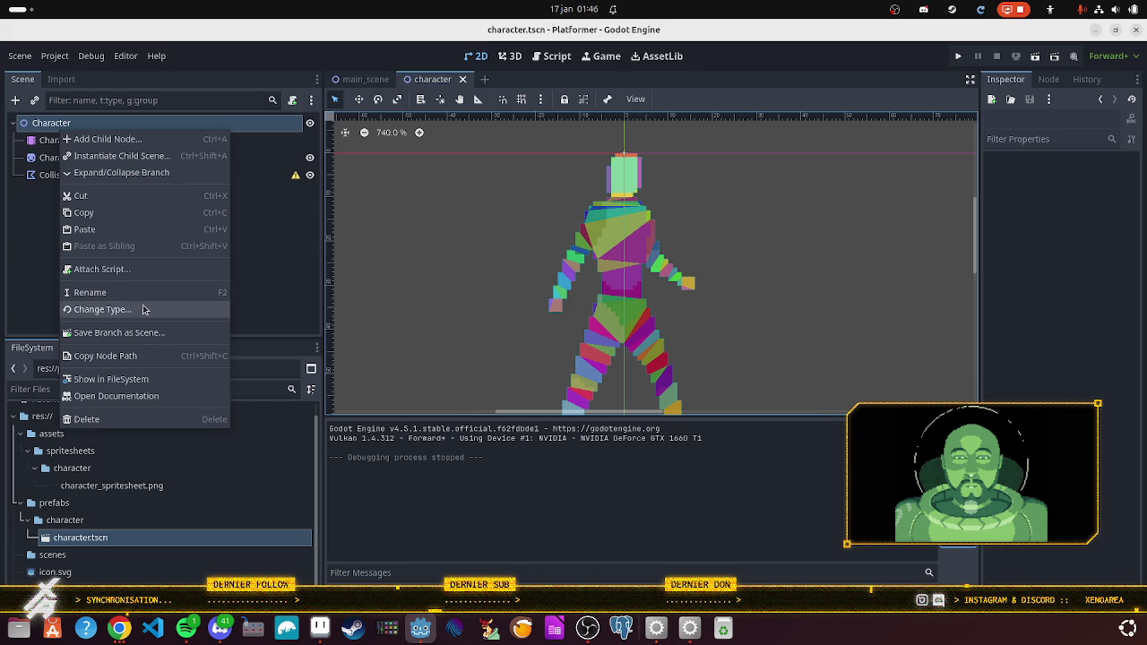
Step: Dismiss the Character node's context menu without choosing any action
{"action": "left_click", "coordinate": [508, 269]}
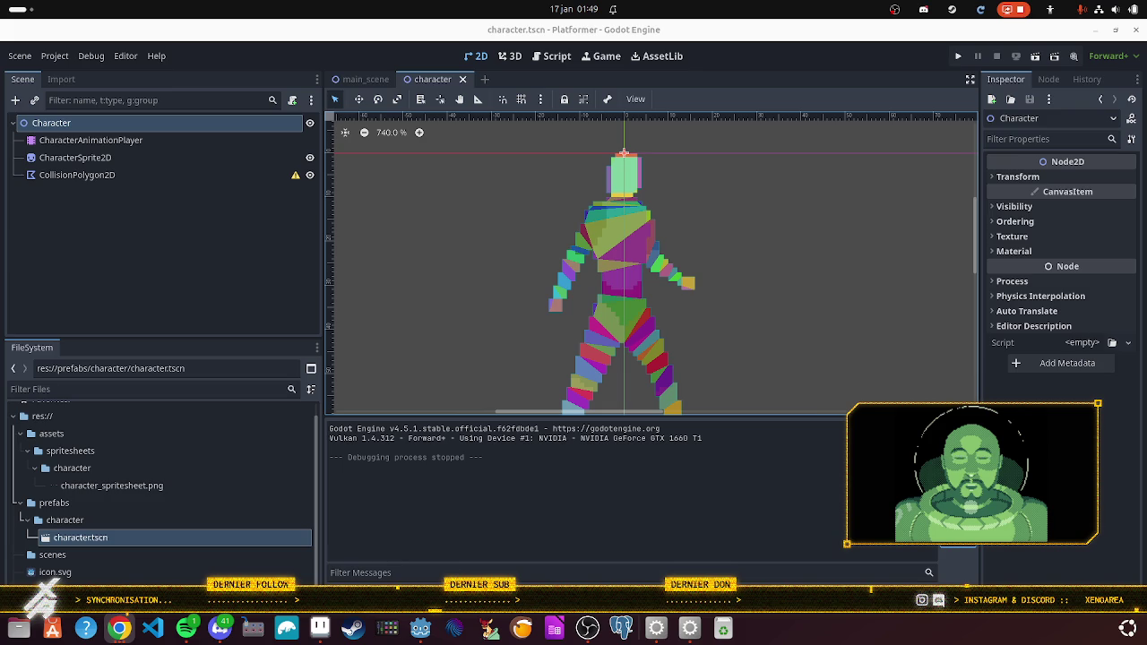
Step: Collapse the character folder, then start and cancel a new folder inside prefabs
{"action": "right_click", "coordinate": [41, 230]}
{"action": "left_click", "coordinate": [23, 306]}
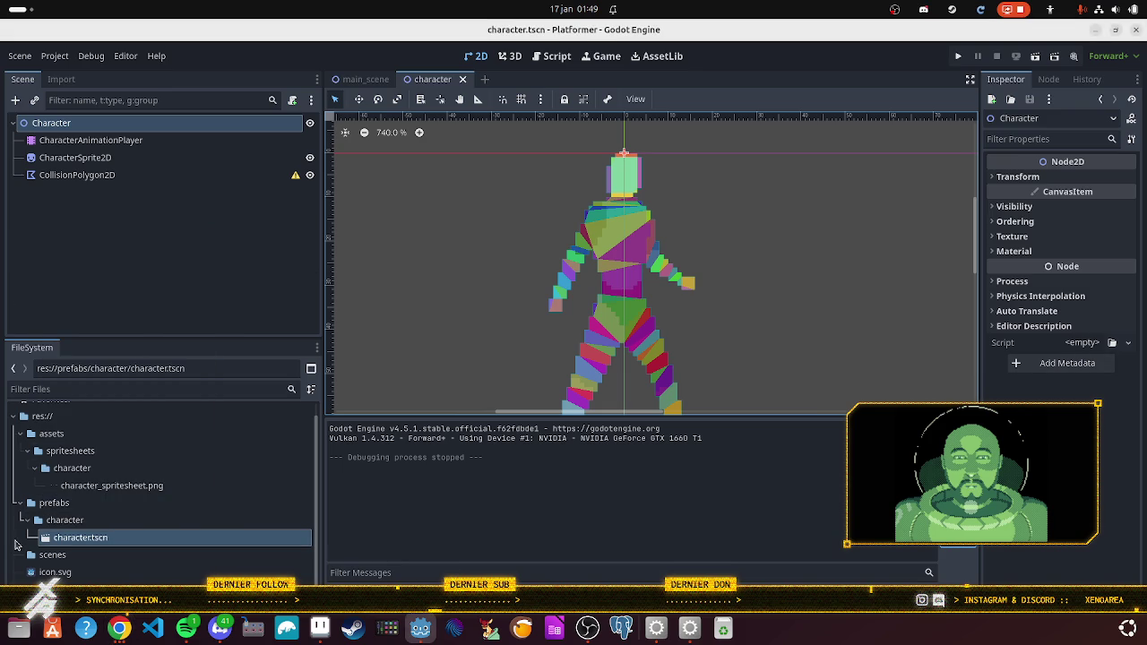
{"action": "left_click", "coordinate": [27, 525]}
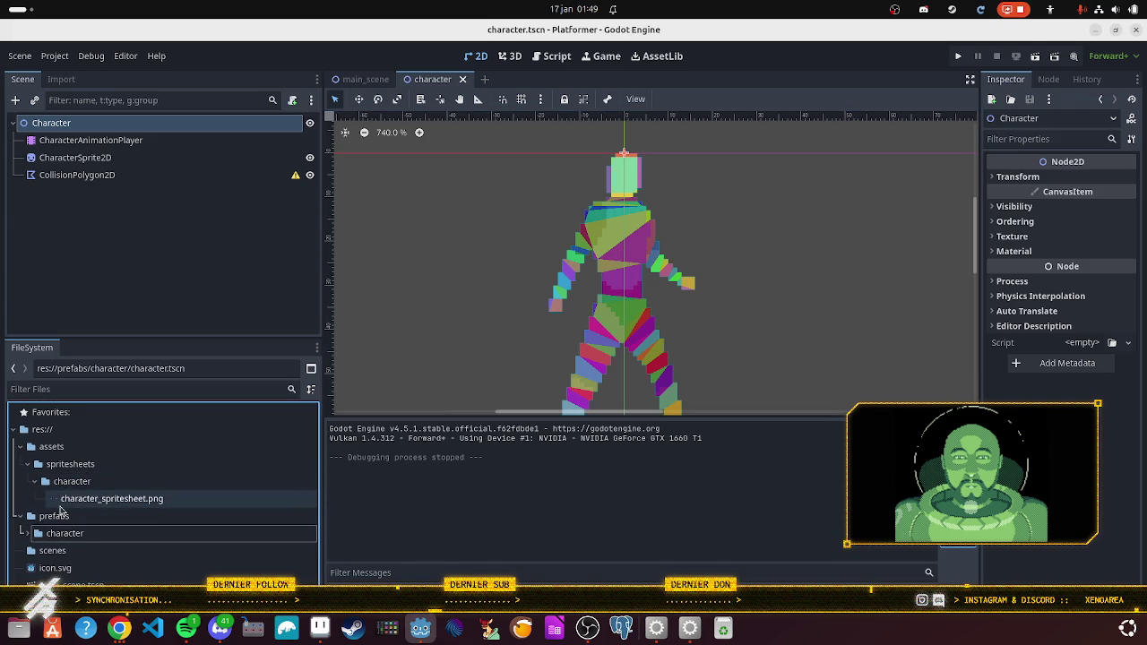
{"action": "right_click", "coordinate": [36, 516]}
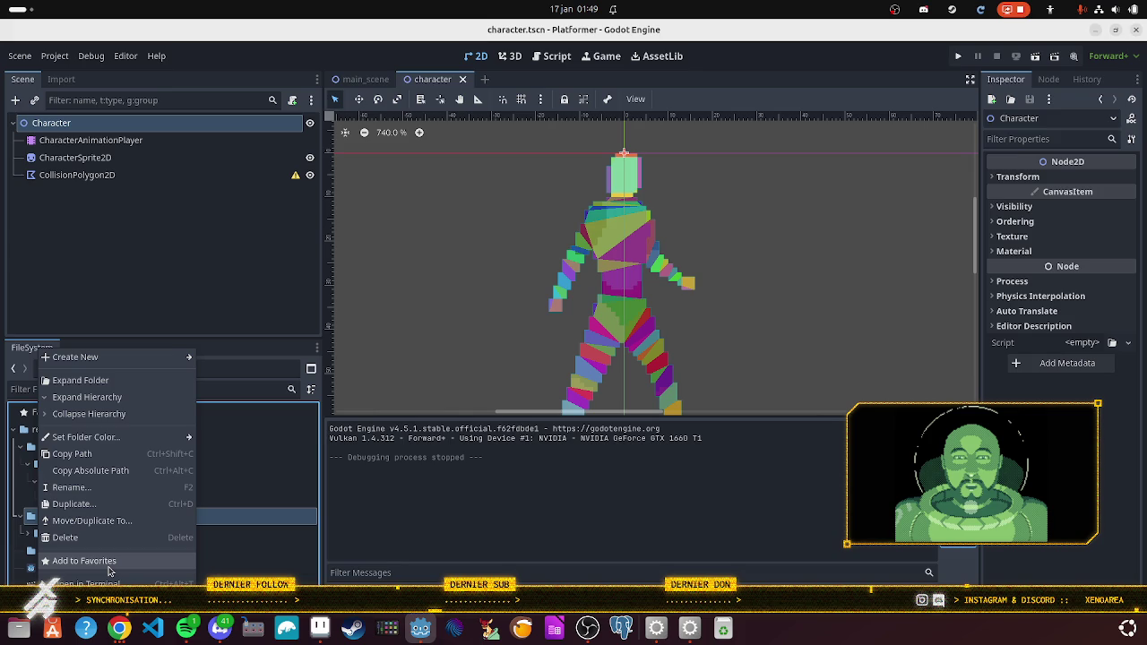
{"action": "mouse_move", "coordinate": [111, 361]}
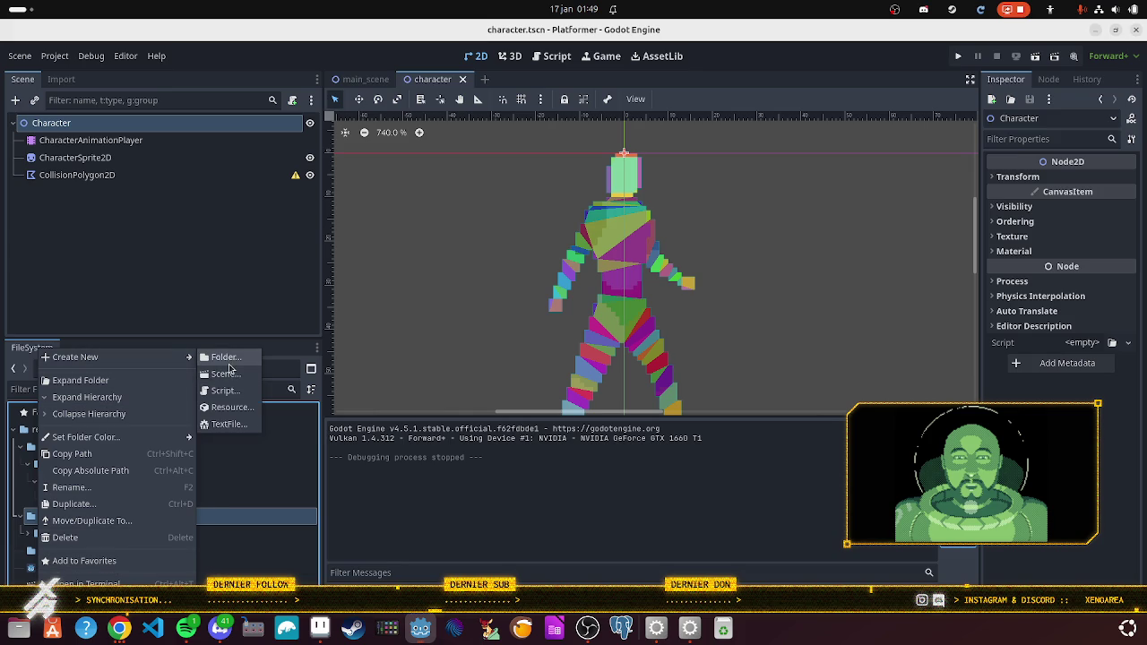
{"action": "left_click", "coordinate": [225, 357]}
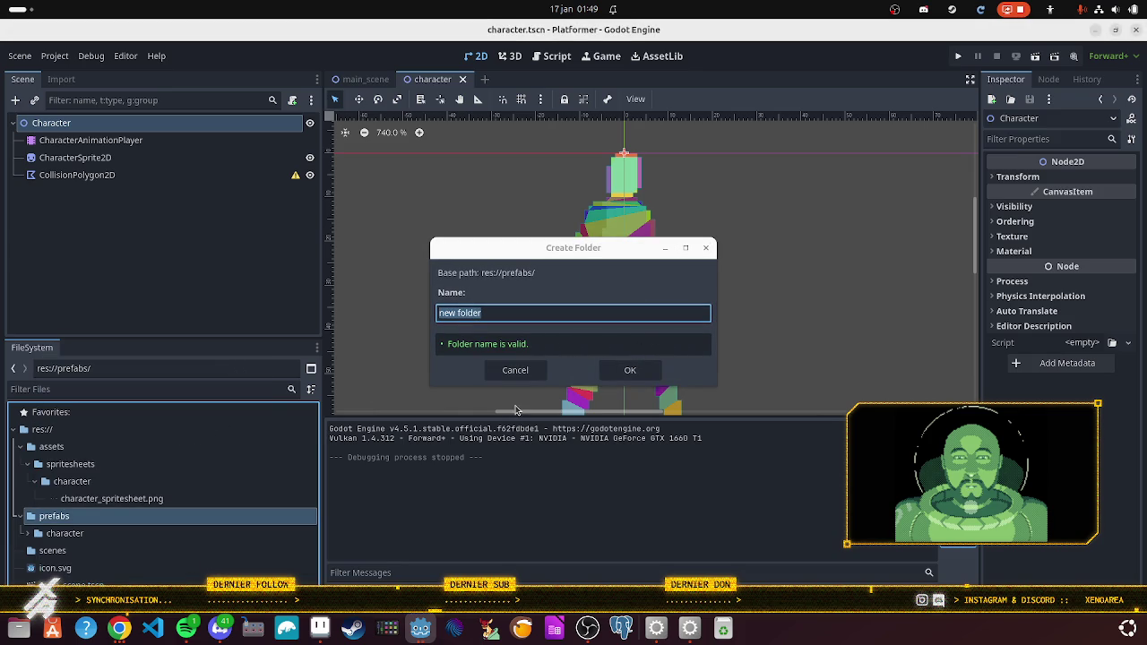
{"action": "left_click", "coordinate": [520, 367]}
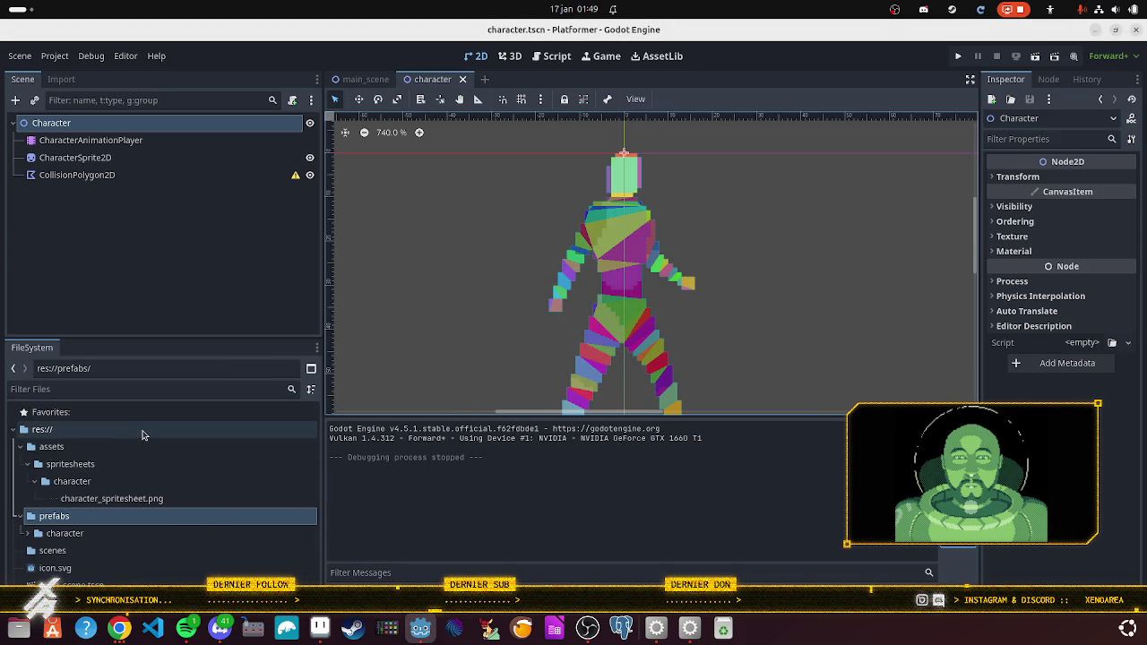
Step: Create a 'components' folder at the res:// project root
{"action": "right_click", "coordinate": [141, 435]}
{"action": "left_click", "coordinate": [315, 441]}
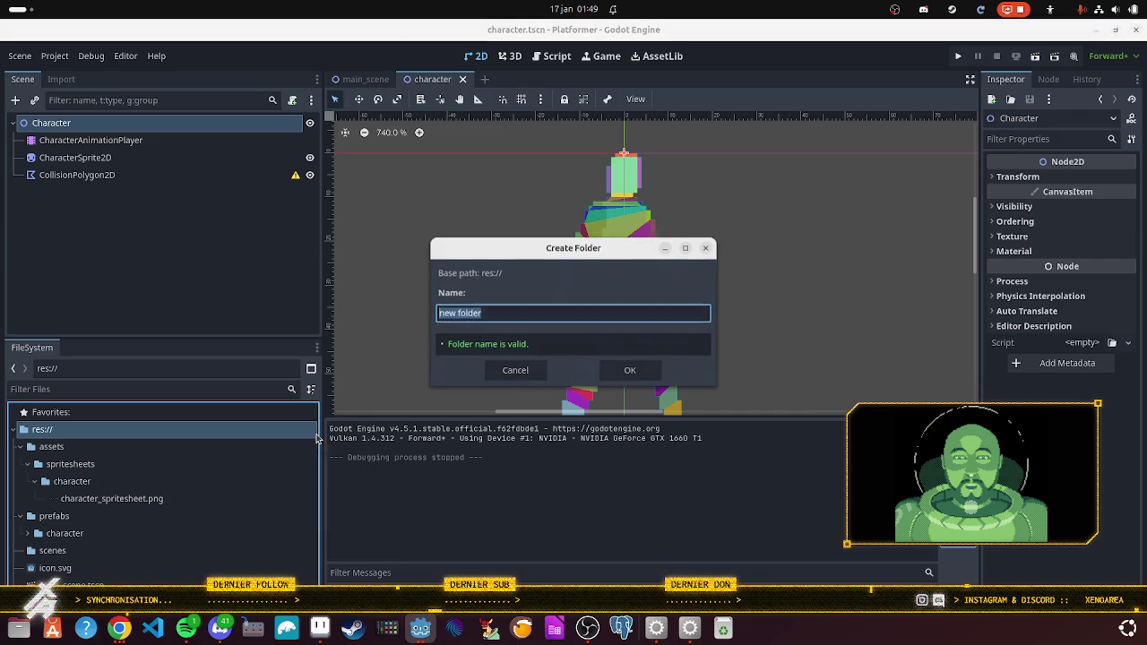
{"action": "type", "text": "components"}
{"action": "key", "text": "Return"}
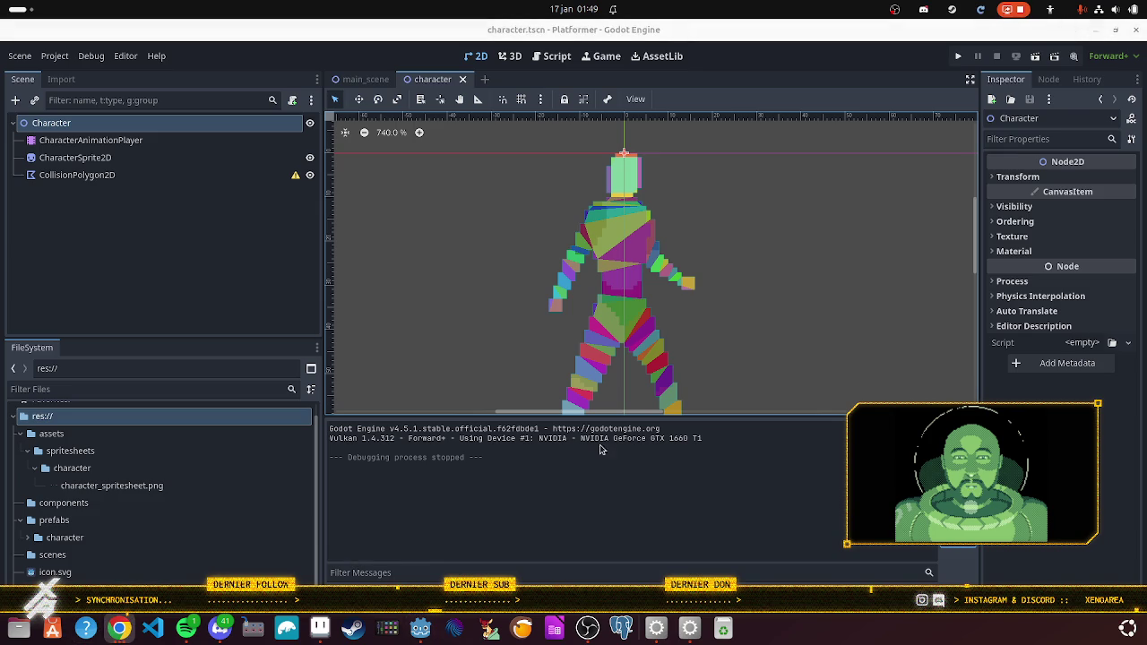
{"action": "left_click", "coordinate": [120, 628]}
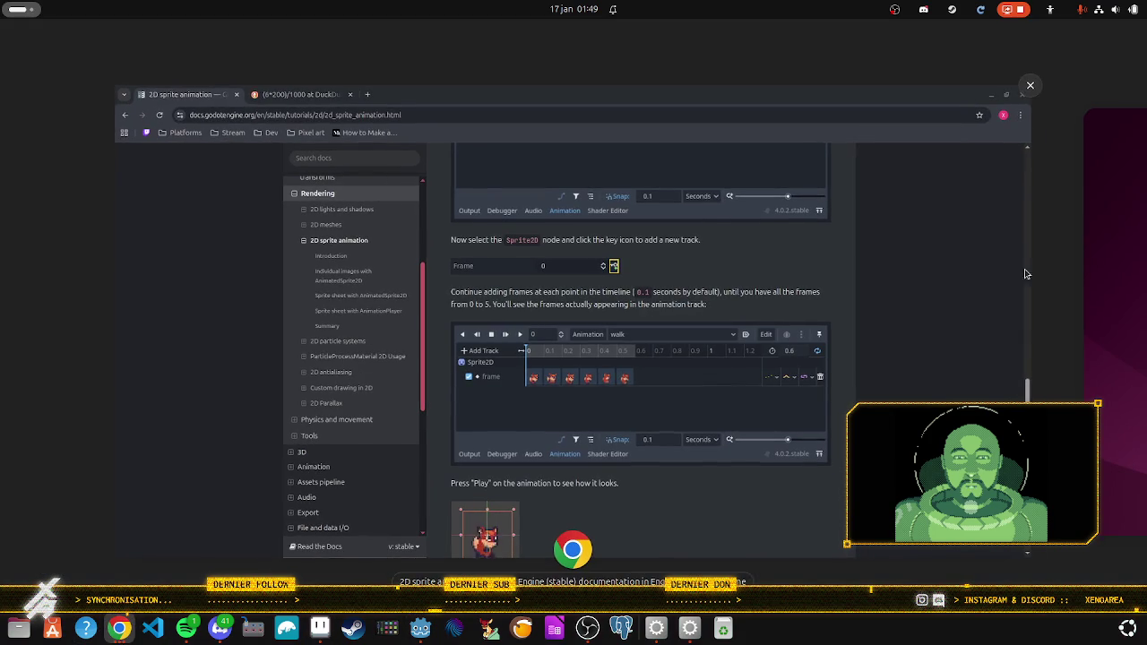
{"action": "key", "text": "alt+Tab"}
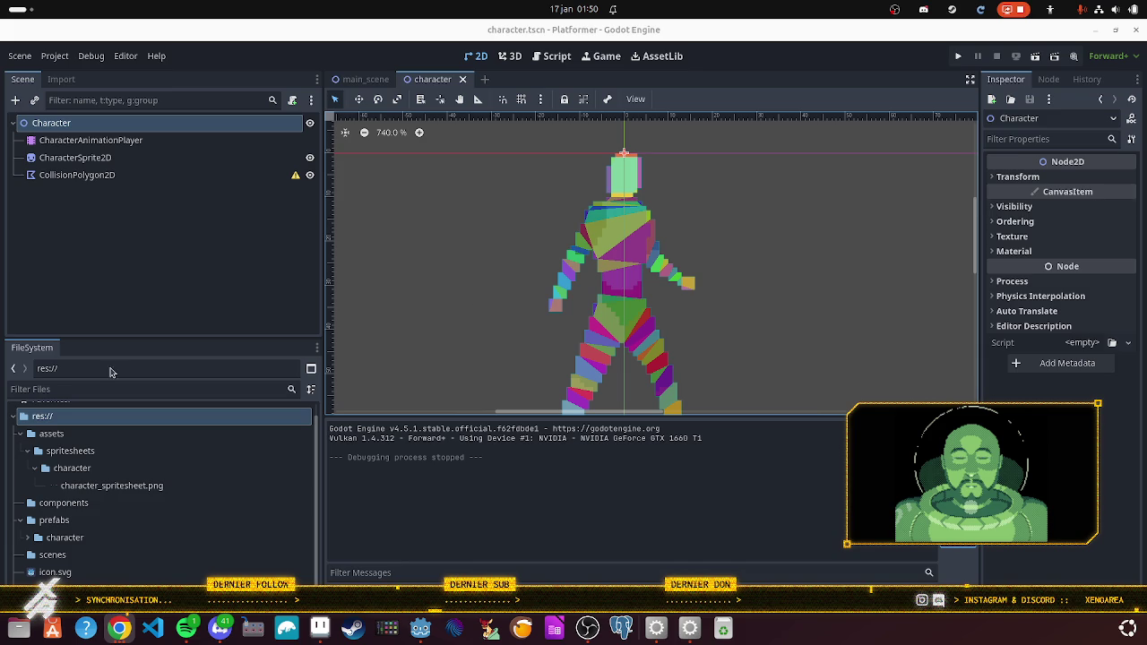
Step: Create a new script named CharacterStateMachine.gd in the components folder
{"action": "left_click", "coordinate": [89, 504]}
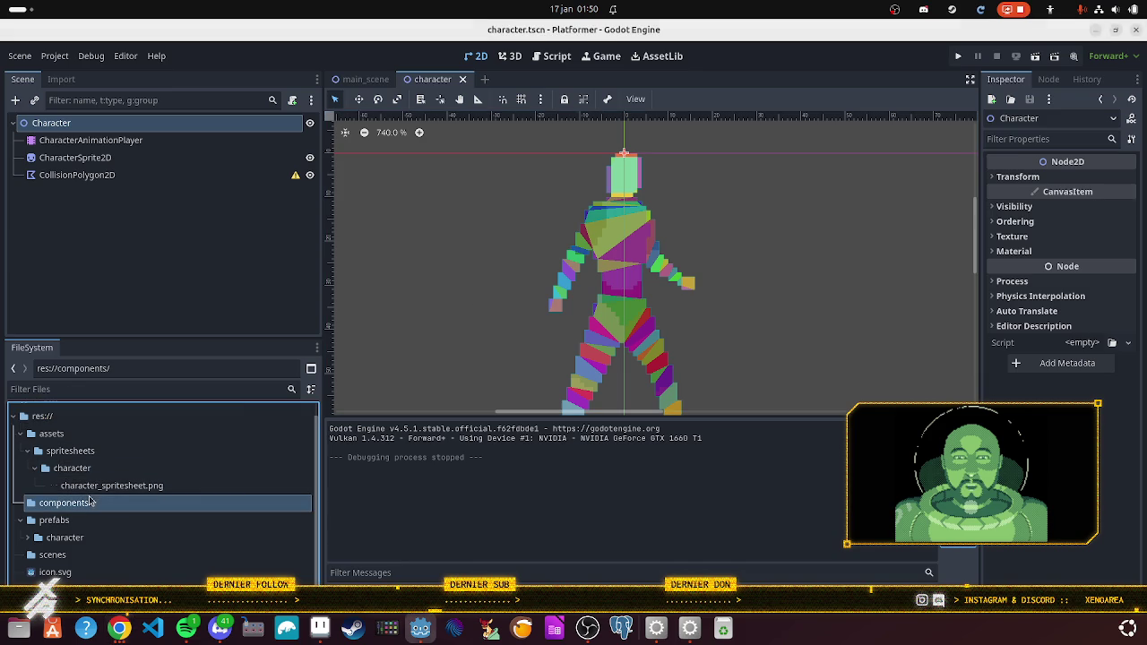
{"action": "right_click", "coordinate": [89, 504]}
{"action": "mouse_move", "coordinate": [142, 362]}
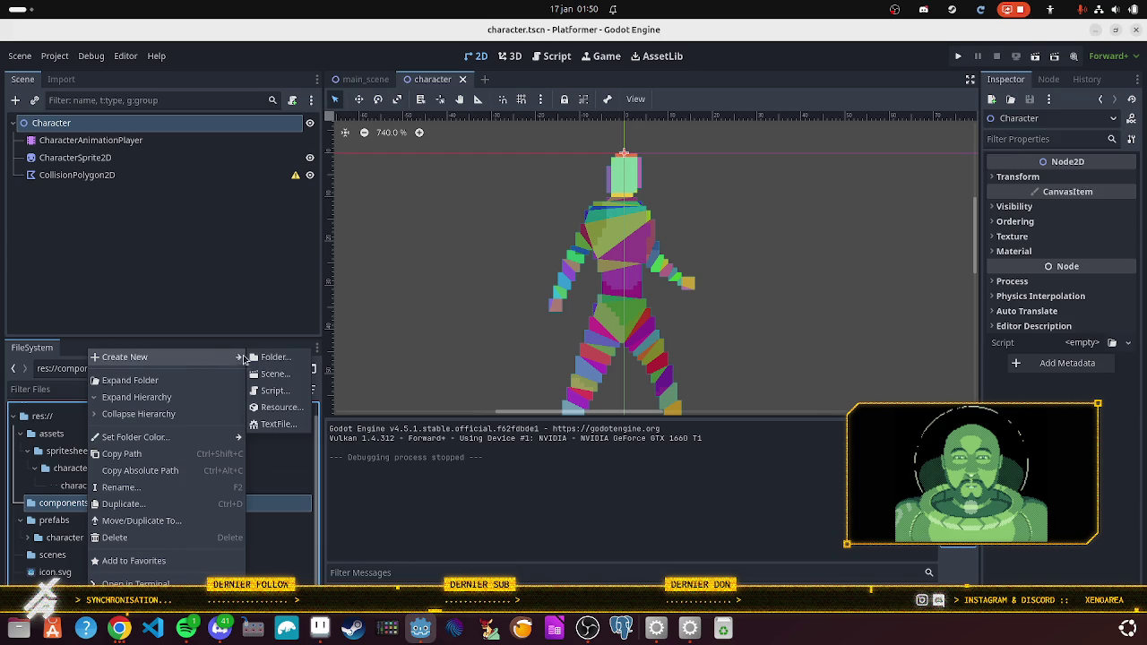
{"action": "left_click", "coordinate": [283, 392]}
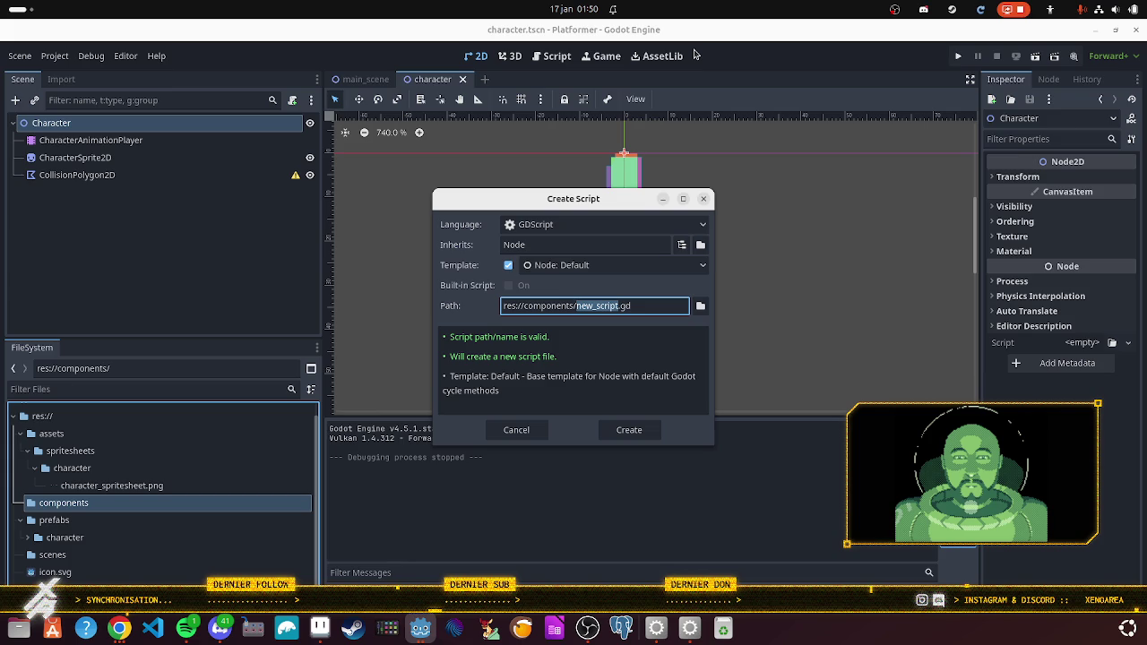
{"action": "type", "text": "Charac"}
{"action": "type", "text": "terStat"}
{"action": "type", "text": "eMachi"}
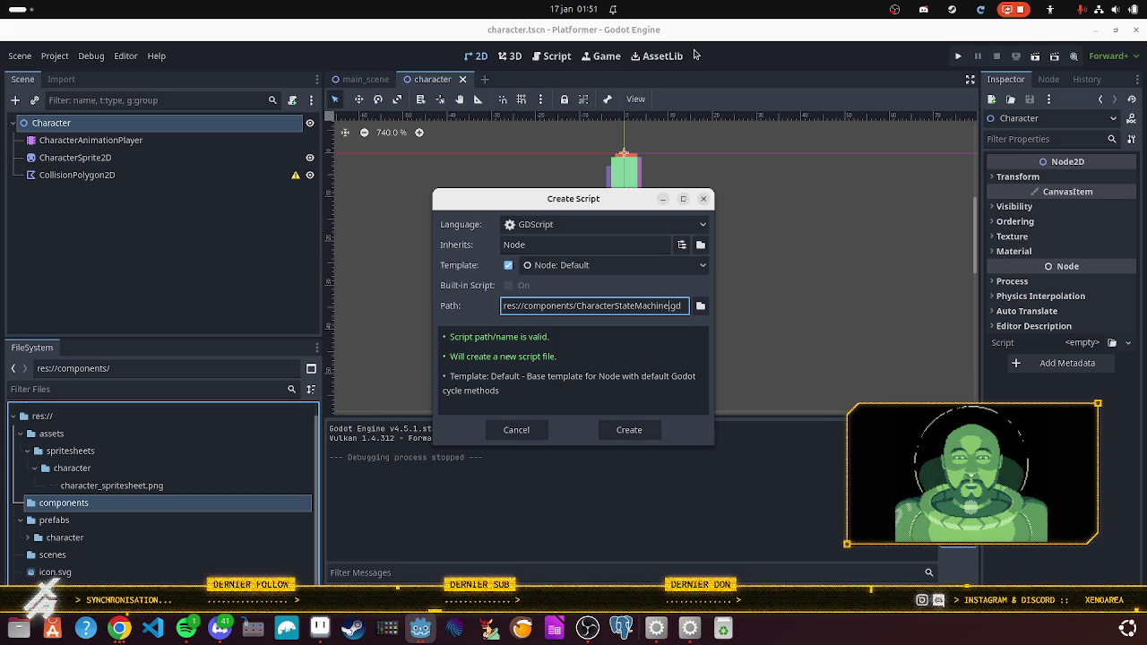
{"action": "key", "text": "Escape"}
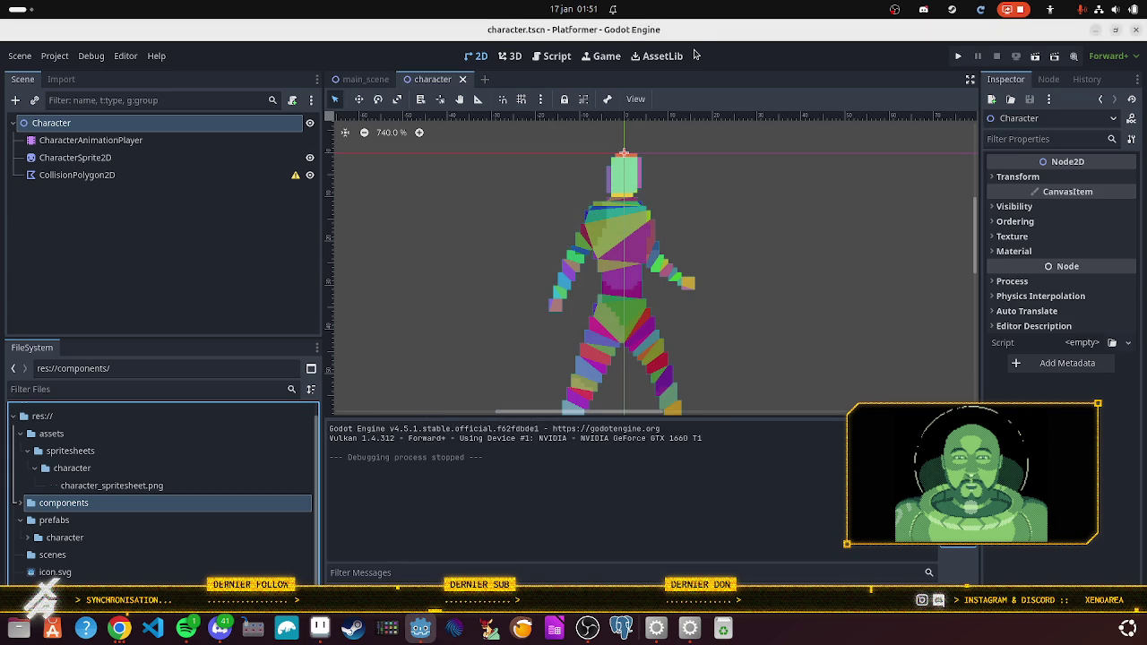
{"action": "left_click", "coordinate": [20, 502]}
{"action": "left_click", "coordinate": [56, 520]}
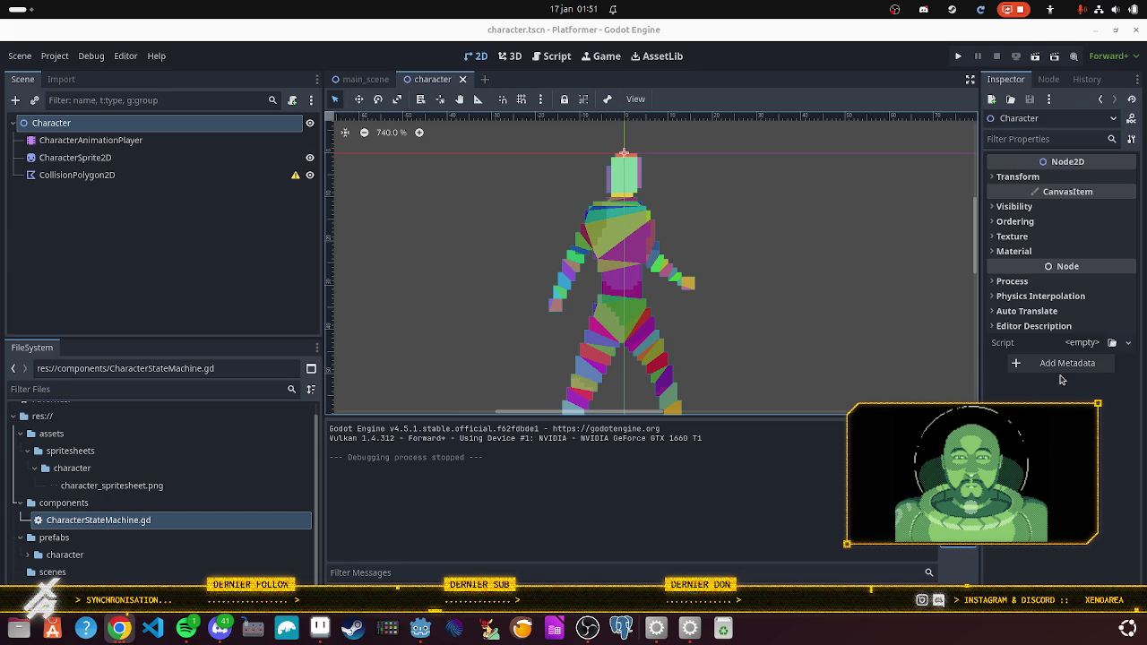
{"action": "scroll", "coordinate": [674, 361], "scroll_direction": "down", "scroll_amount": 2}
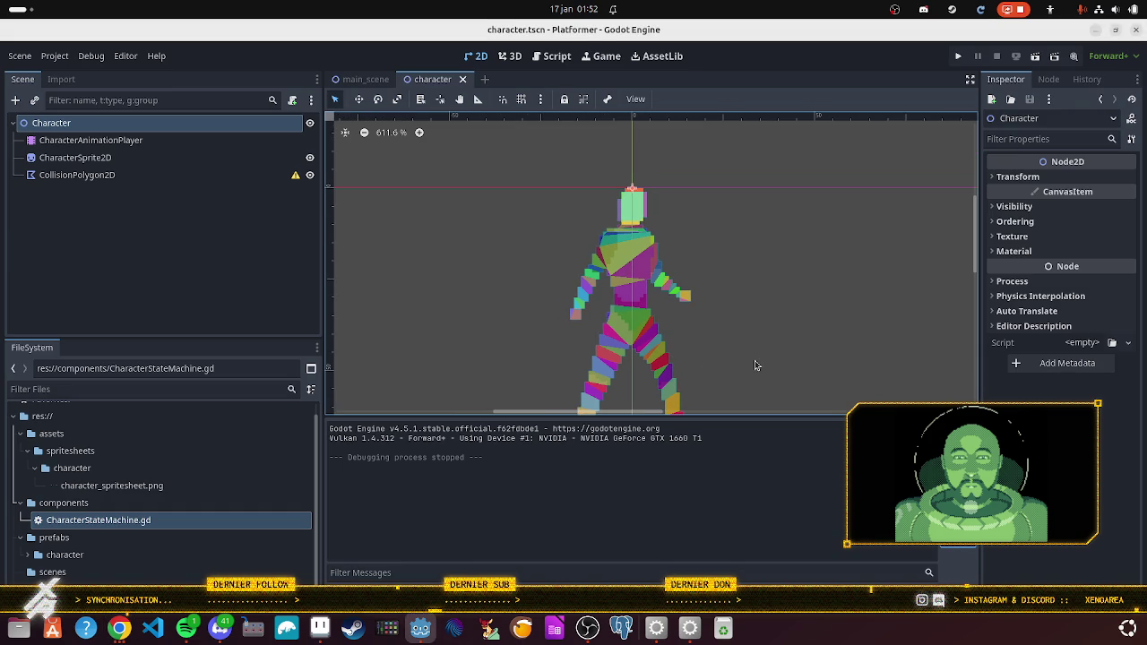
{"action": "scroll", "coordinate": [754, 363], "scroll_direction": "up", "scroll_amount": 1}
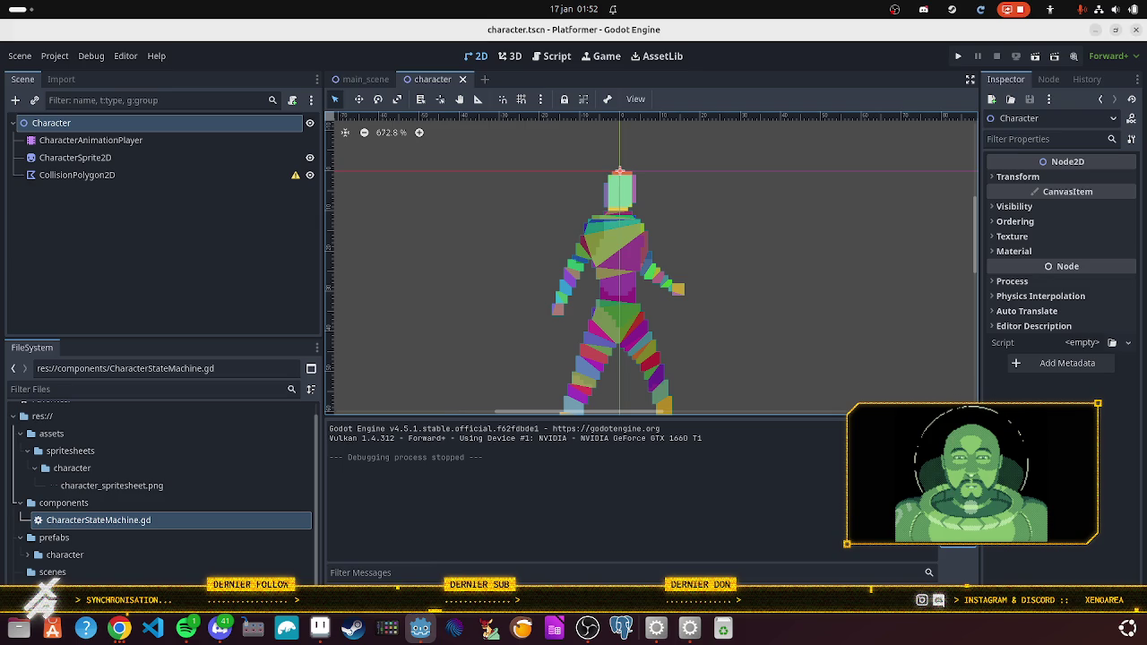
{"action": "left_click", "coordinate": [119, 628]}
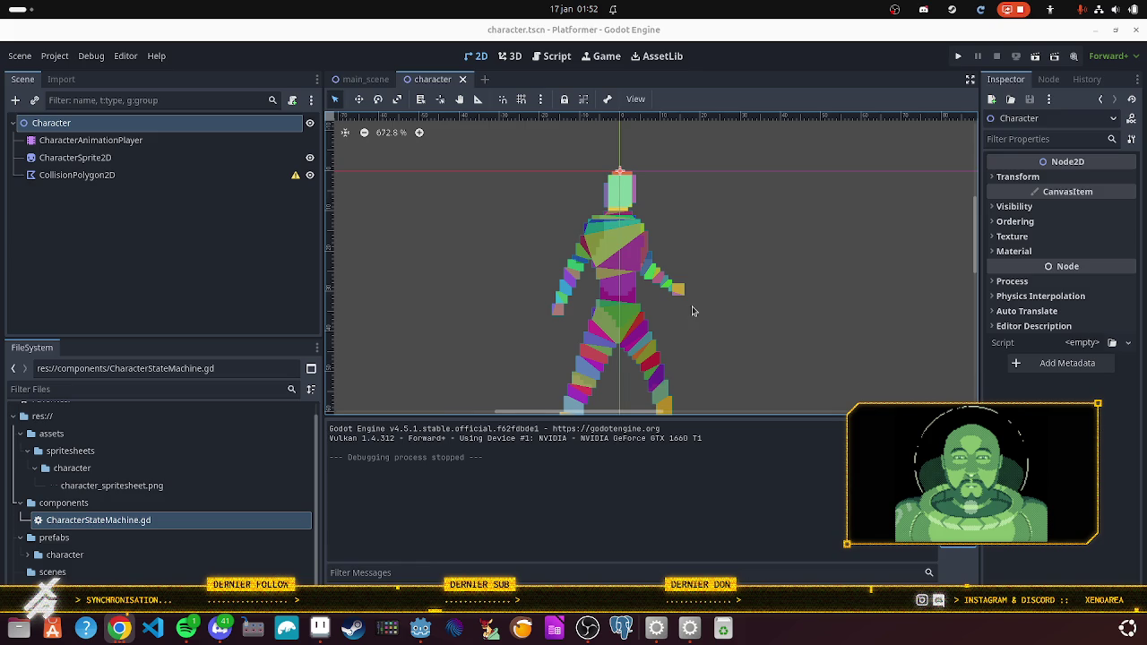
{"action": "scroll", "coordinate": [691, 311], "scroll_direction": "down", "scroll_amount": 1}
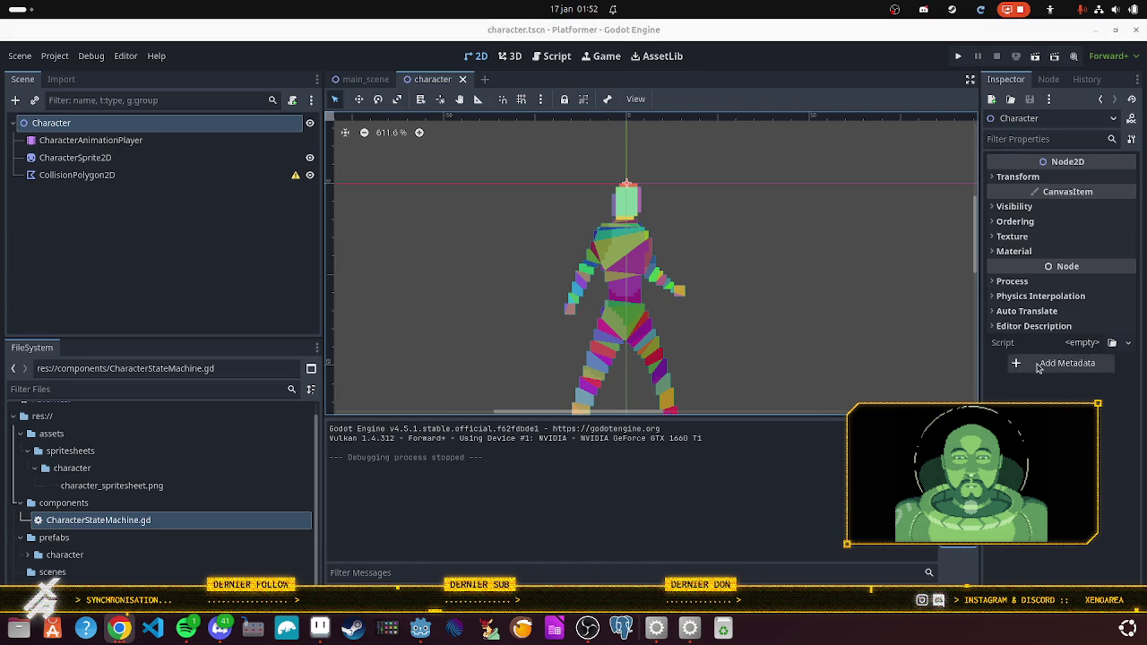
{"action": "scroll", "coordinate": [684, 290], "scroll_direction": "down", "scroll_amount": 1}
{"action": "scroll", "coordinate": [684, 287], "scroll_direction": "down", "scroll_amount": 4}
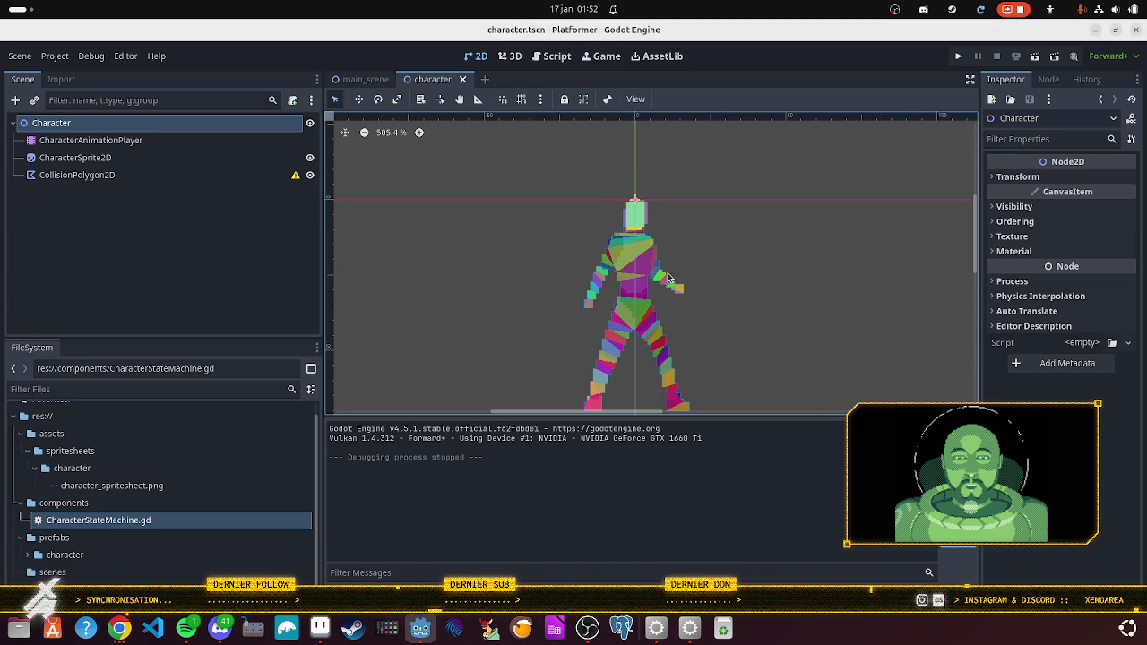
{"action": "scroll", "coordinate": [699, 289], "scroll_direction": "down", "scroll_amount": 1}
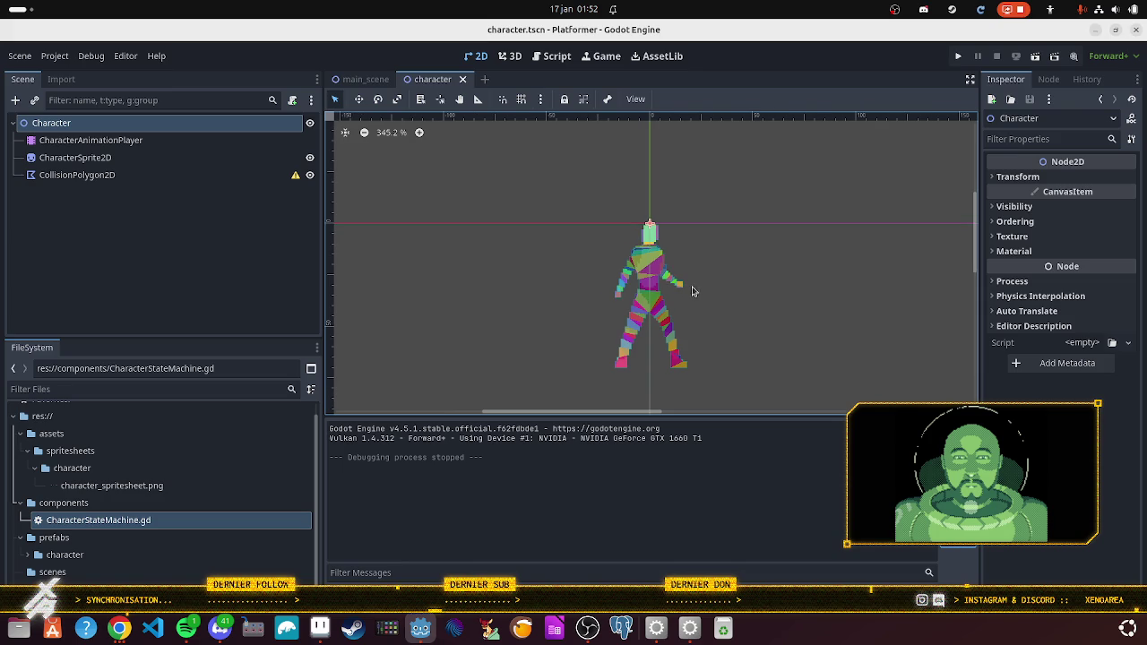
{"action": "scroll", "coordinate": [733, 275], "scroll_direction": "down", "scroll_amount": 1}
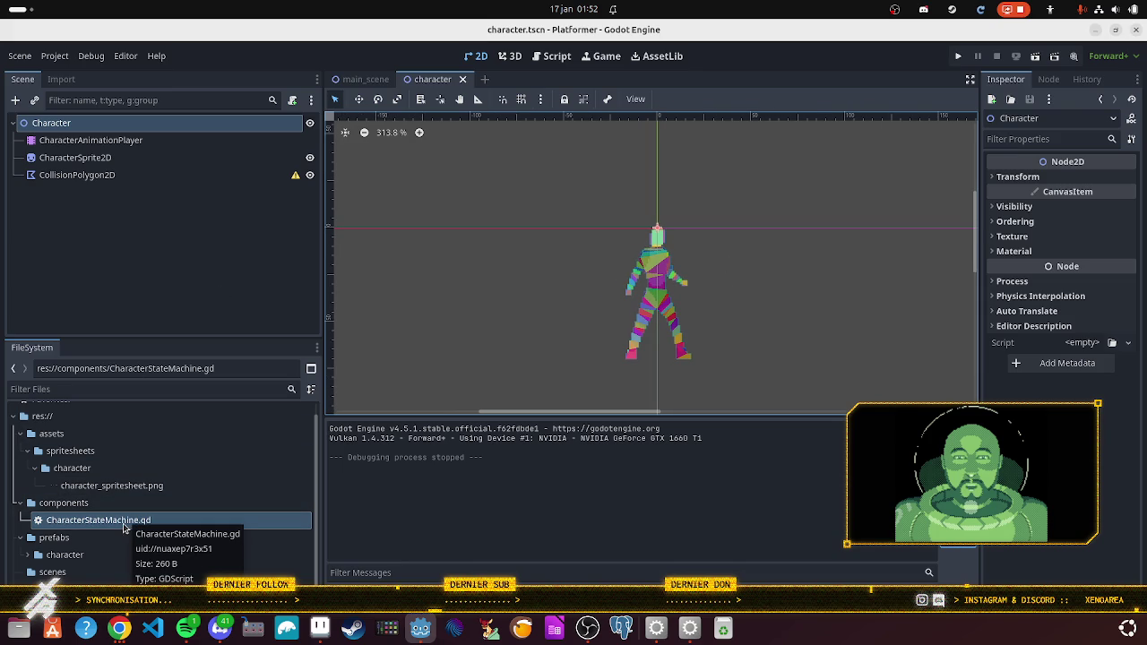
{"action": "left_click", "coordinate": [132, 521]}
{"action": "left_click", "coordinate": [119, 635]}
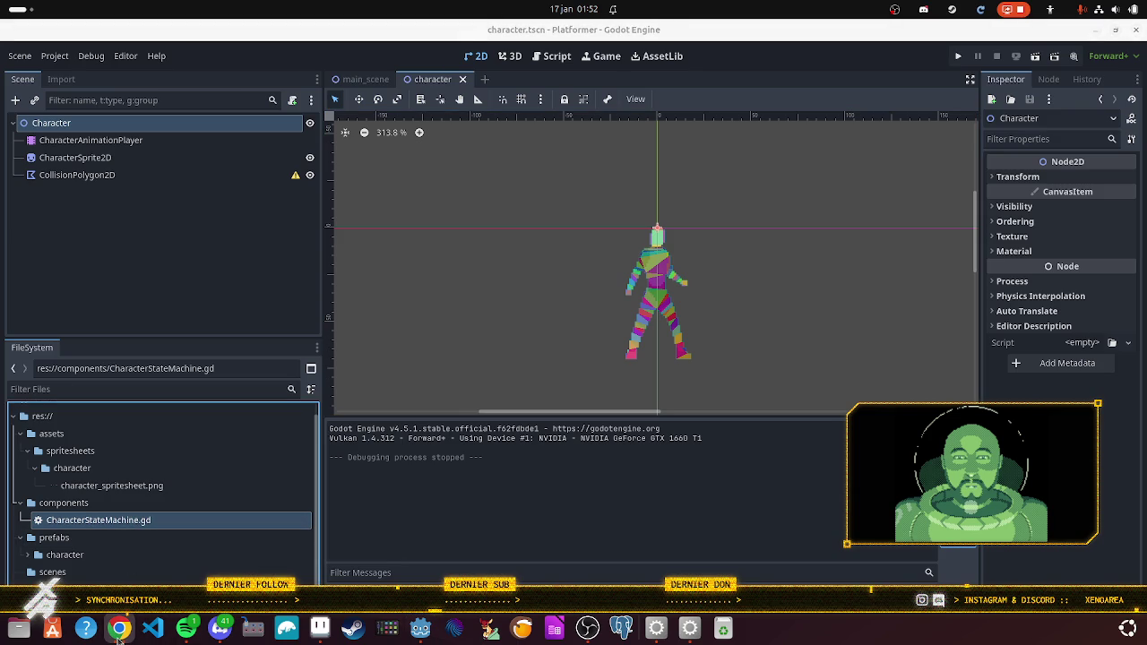
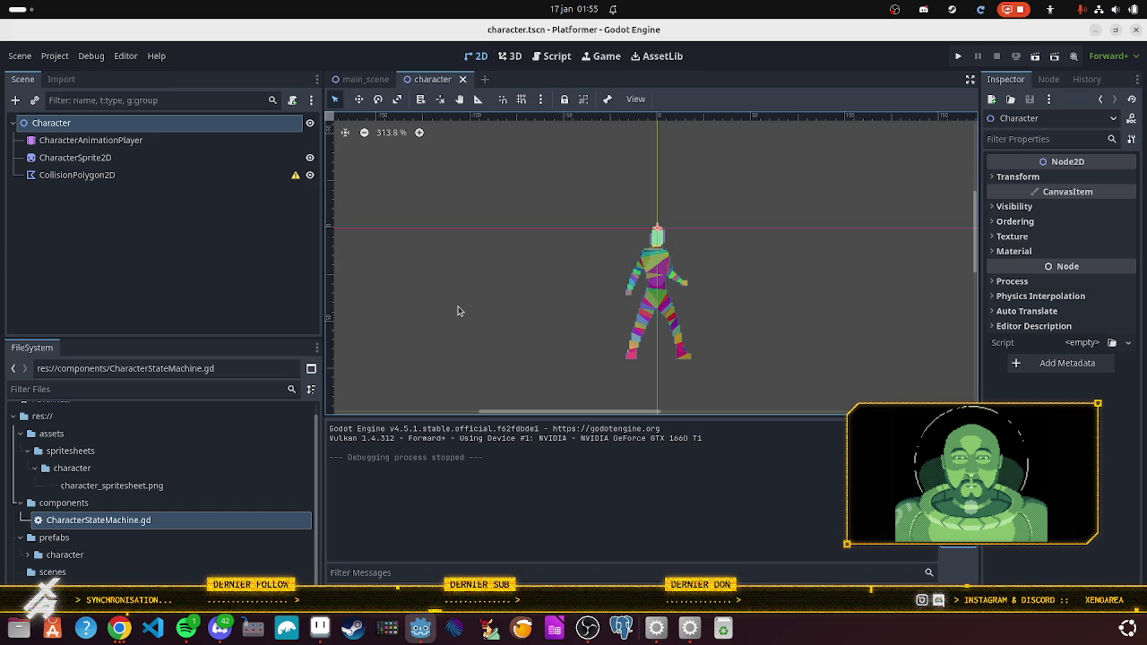
Step: Switch from Godot to Chrome and open a new browser tab
{"action": "left_click", "coordinate": [118, 627]}
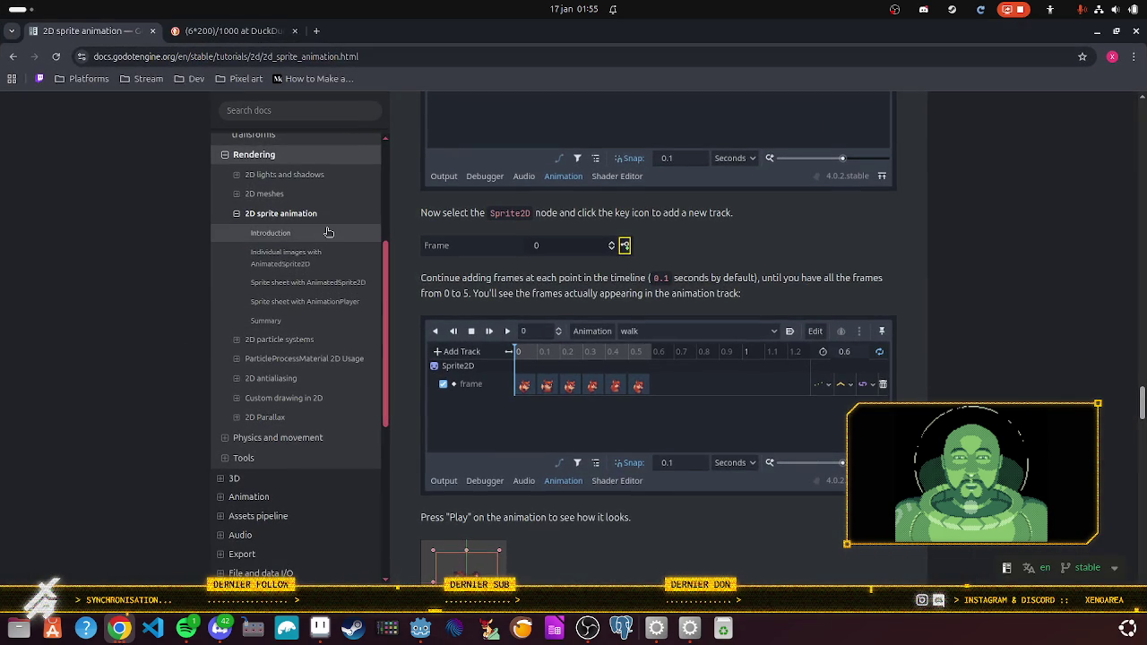
{"action": "key", "text": "ctrl+t"}
Step: Load the Strudel getting-started docs, read its Examples code, then start a 'state machine' search tab
{"action": "type", "text": "strudl"}
{"action": "key", "text": "BackSpace"}
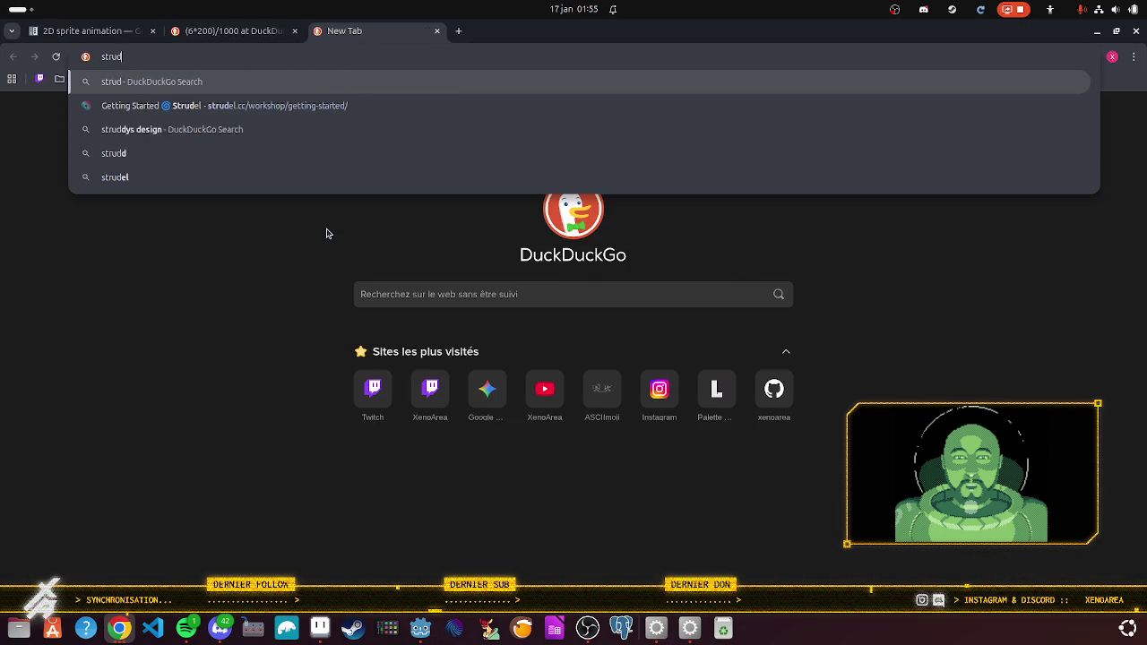
{"action": "type", "text": "el"}
{"action": "key", "text": "Return"}
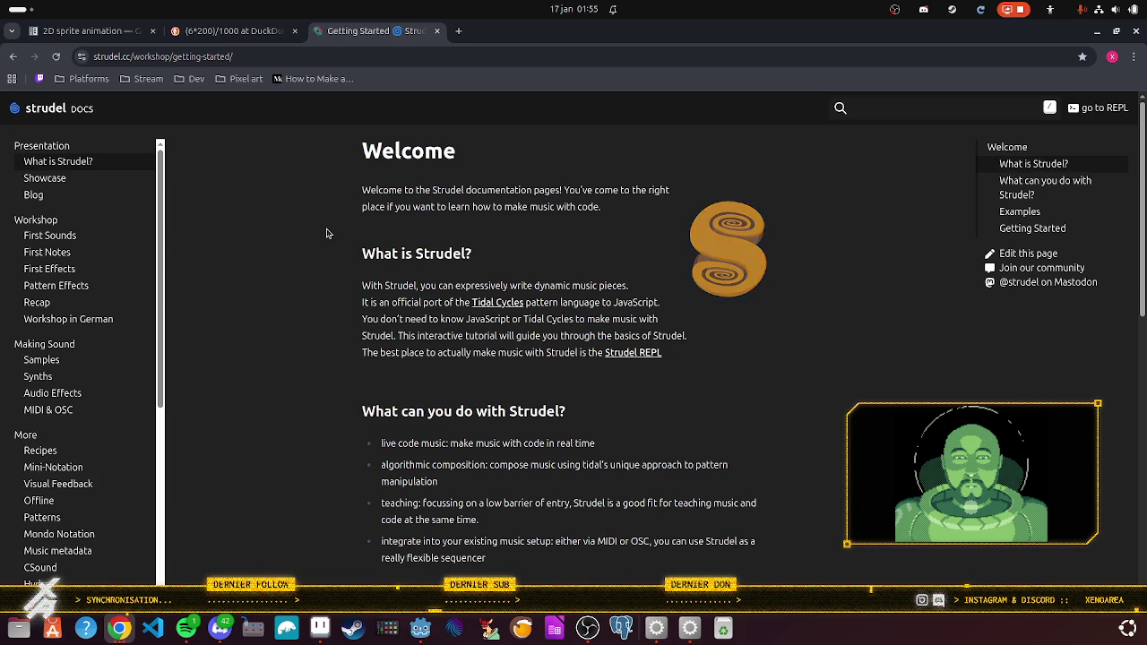
{"action": "scroll", "coordinate": [438, 408], "scroll_direction": "down", "scroll_amount": 6}
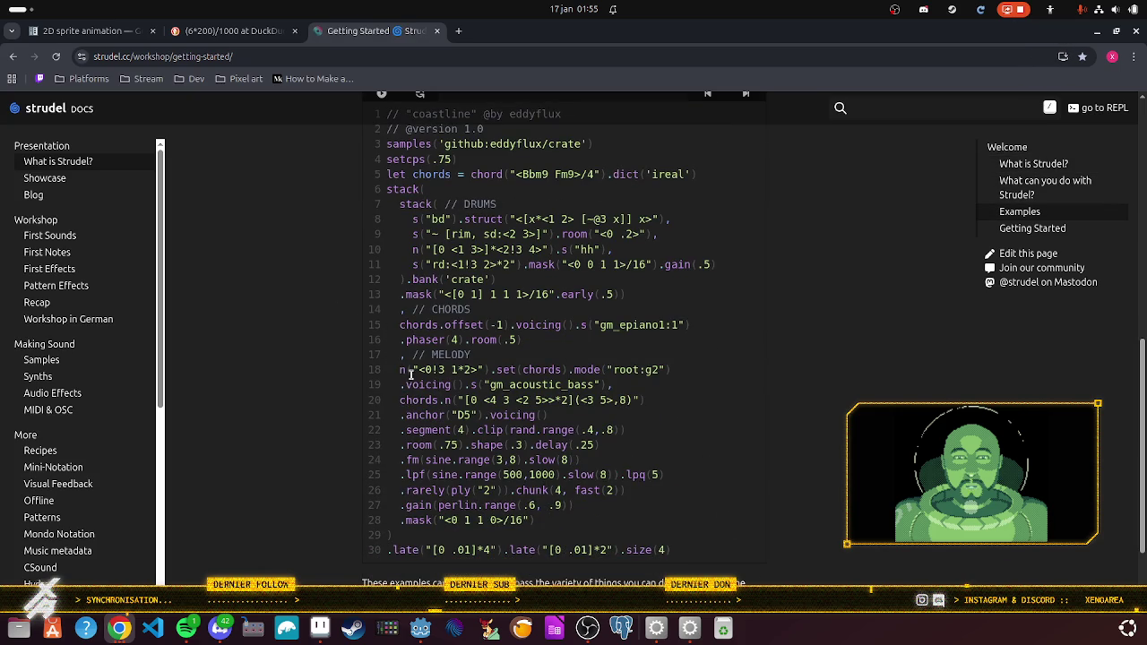
{"action": "scroll", "coordinate": [412, 375], "scroll_direction": "up", "scroll_amount": 1}
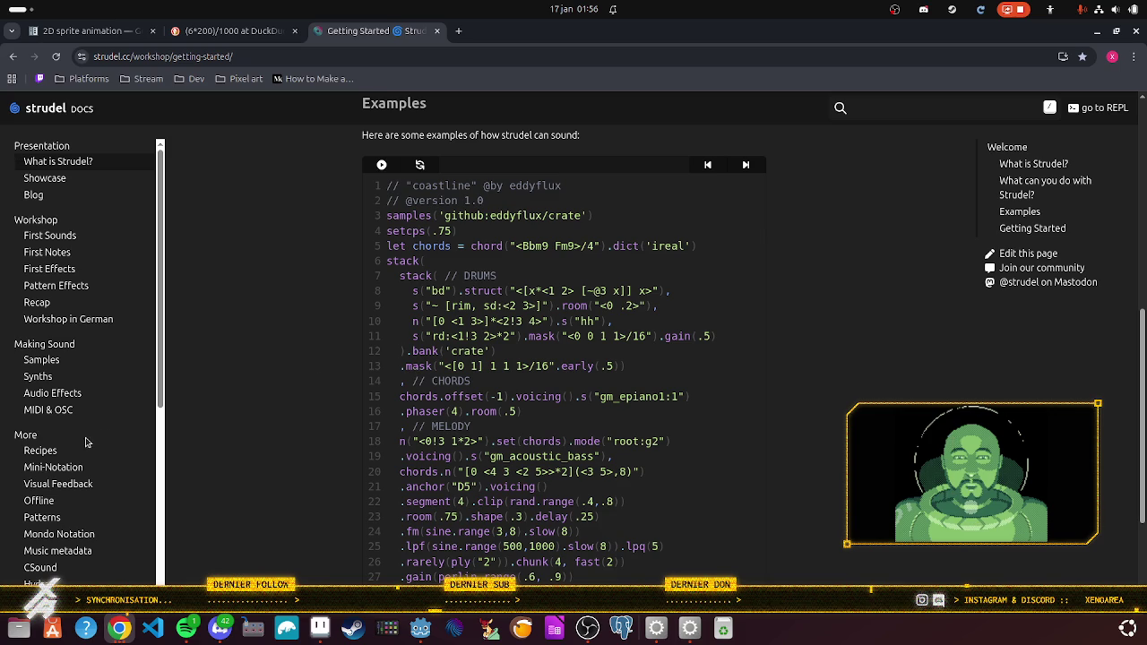
{"action": "scroll", "coordinate": [218, 397], "scroll_direction": "down", "scroll_amount": 3}
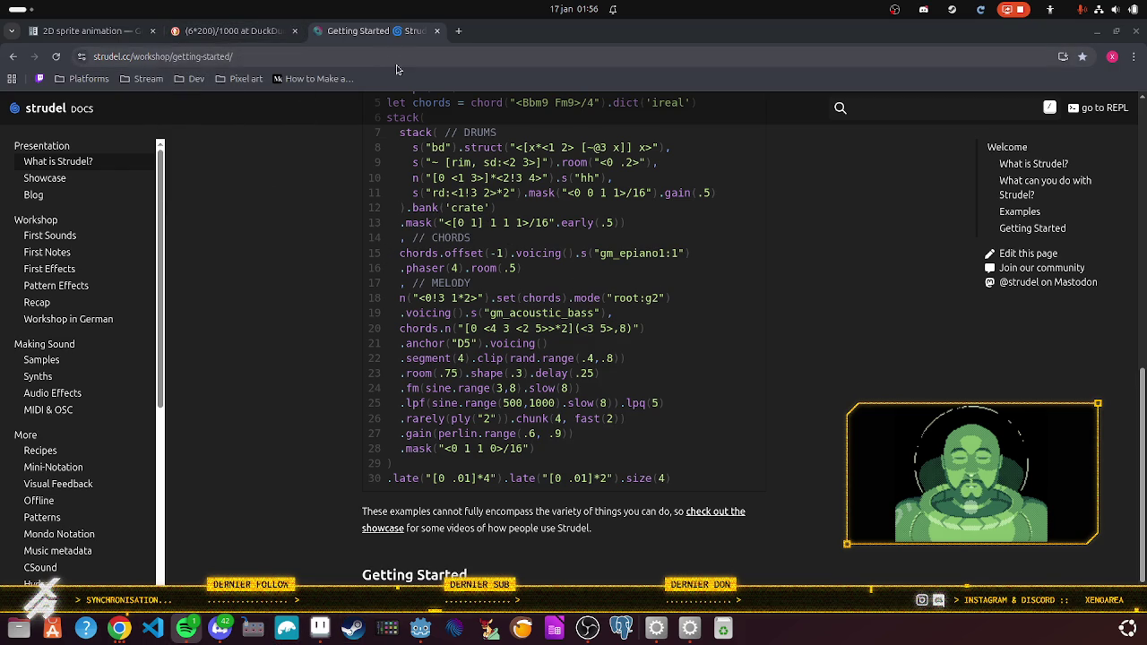
{"action": "key", "text": "ctrl+t"}
{"action": "type", "text": "s"}
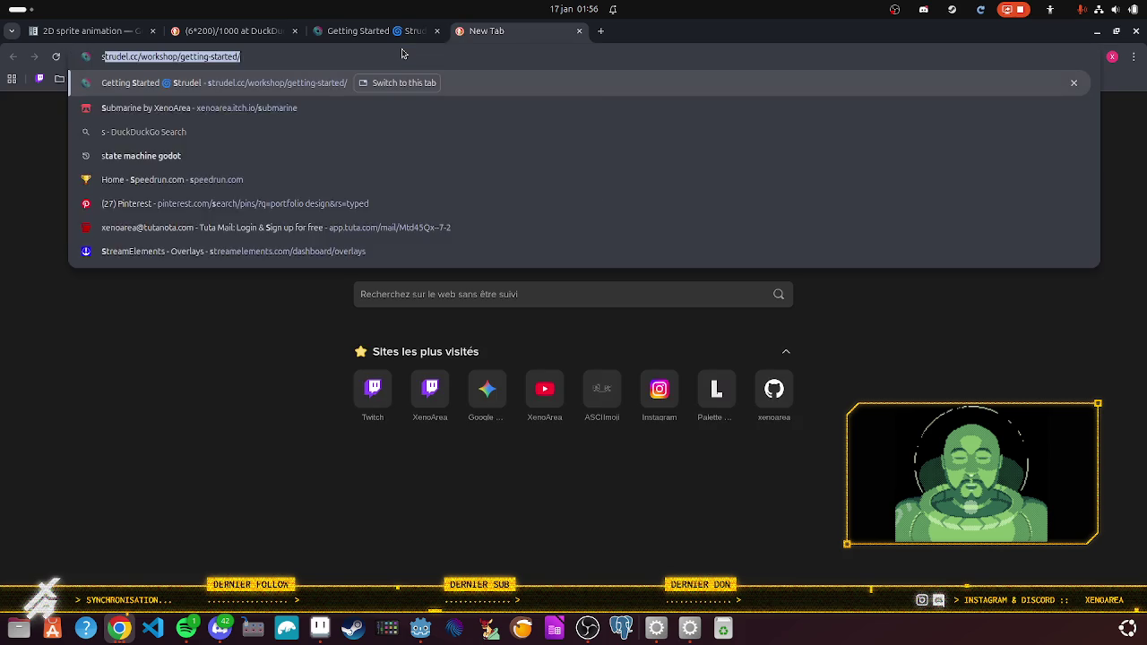
{"action": "type", "text": "tate machine"}
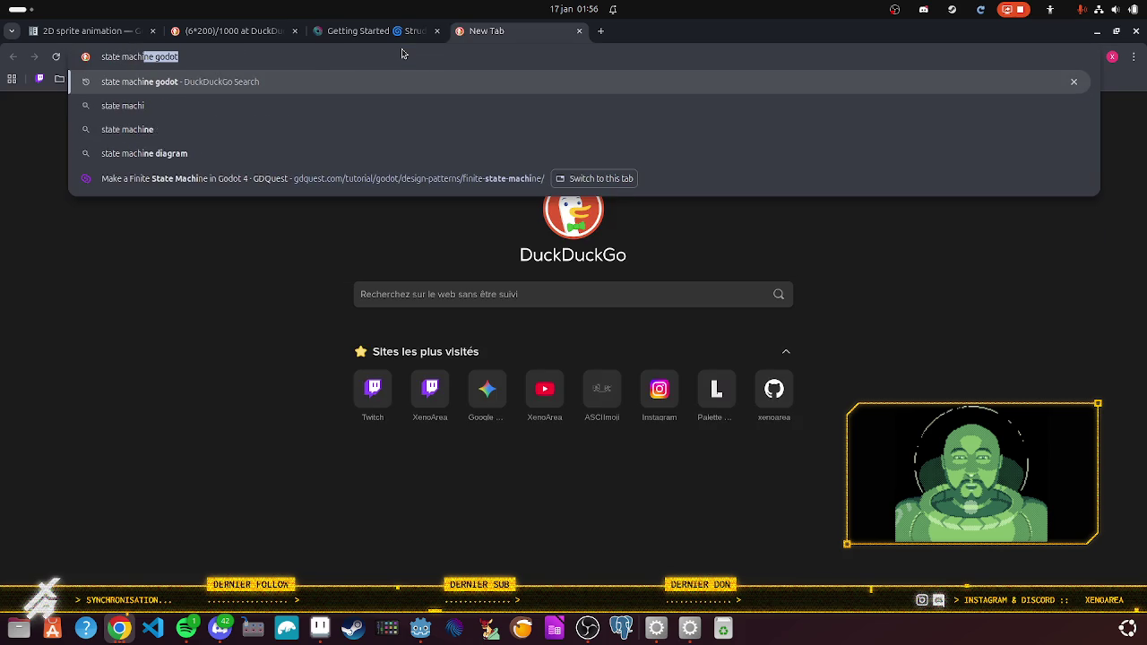
Step: Search for 'state machine godot' and open the Godot State design pattern docs page
{"action": "key", "text": "Return"}
{"action": "scroll", "coordinate": [229, 329], "scroll_direction": "down", "scroll_amount": 3}
{"action": "left_click", "coordinate": [206, 294]}
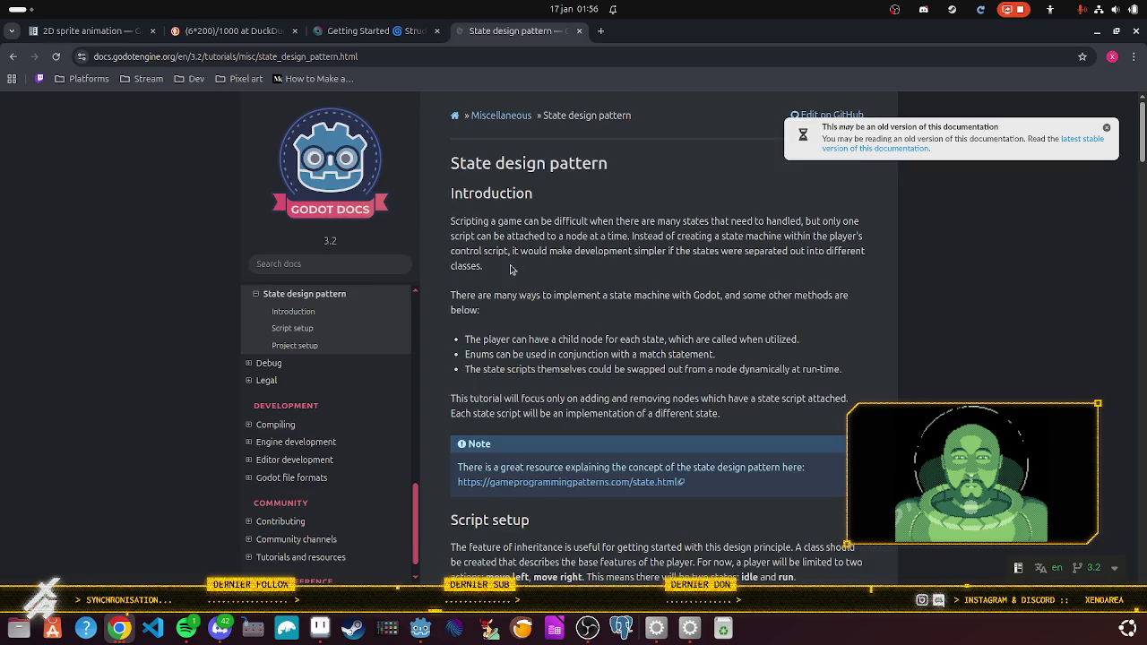
Step: Copy the generic state.gd script from the page, then clear the selection
{"action": "scroll", "coordinate": [527, 273], "scroll_direction": "down", "scroll_amount": 5}
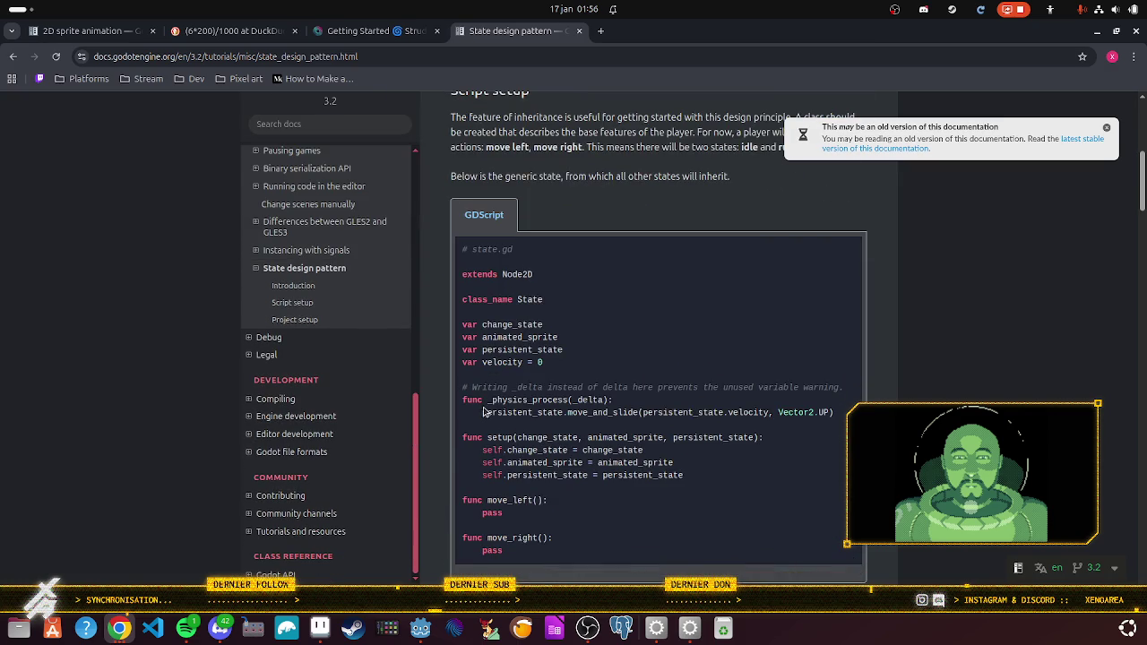
{"action": "mouse_move", "coordinate": [508, 557]}
{"action": "left_mouse_down"}
{"action": "mouse_move", "coordinate": [513, 385]}
{"action": "mouse_move", "coordinate": [457, 259]}
{"action": "mouse_move", "coordinate": [488, 274]}
{"action": "left_mouse_up"}
{"action": "right_click", "coordinate": [494, 274]}
{"action": "left_click", "coordinate": [529, 288]}
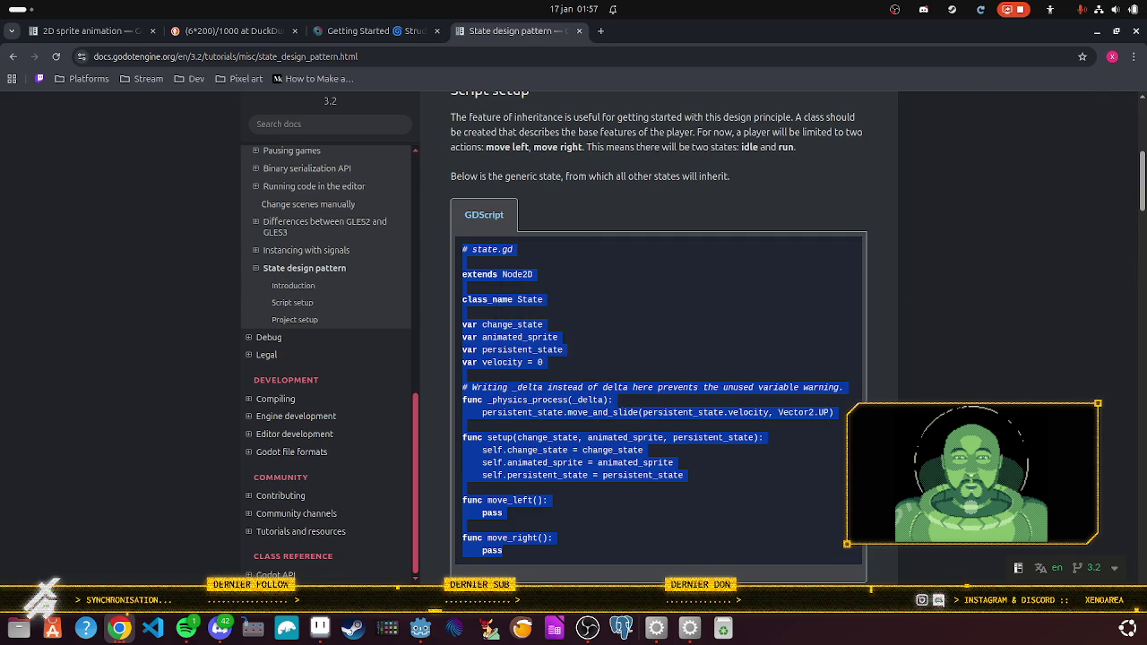
{"action": "key", "text": "alt+Tab"}
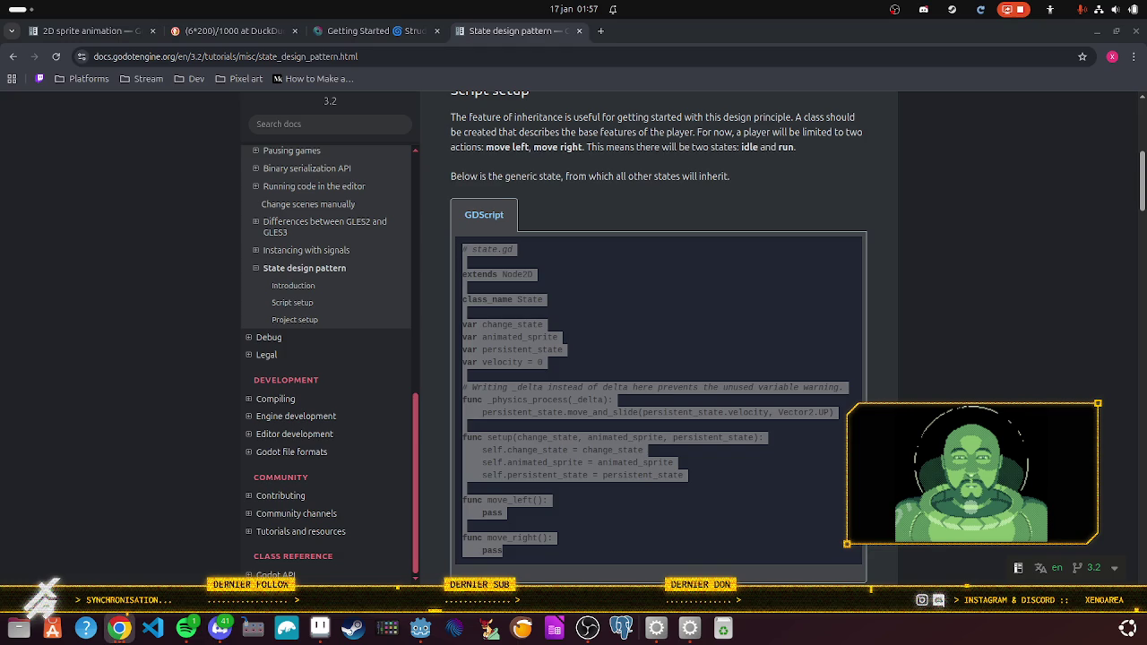
{"action": "left_click", "coordinate": [469, 203]}
{"action": "scroll", "coordinate": [469, 203], "scroll_direction": "down", "scroll_amount": 2}
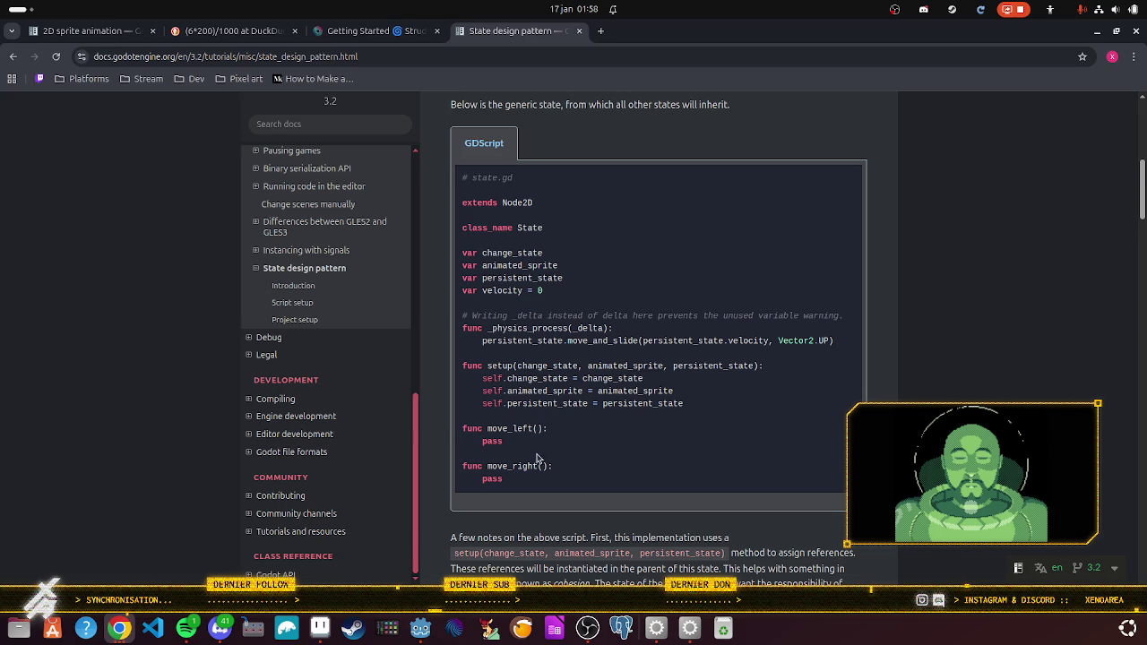
Step: Highlight the class_name State line, then scroll down to the idle_state.gd example
{"action": "scroll", "coordinate": [555, 460], "scroll_direction": "down", "scroll_amount": 2}
{"action": "scroll", "coordinate": [556, 459], "scroll_direction": "up", "scroll_amount": 2}
{"action": "mouse_move", "coordinate": [460, 227]}
{"action": "left_mouse_down"}
{"action": "mouse_move", "coordinate": [537, 294]}
{"action": "mouse_move", "coordinate": [586, 243]}
{"action": "left_mouse_up"}
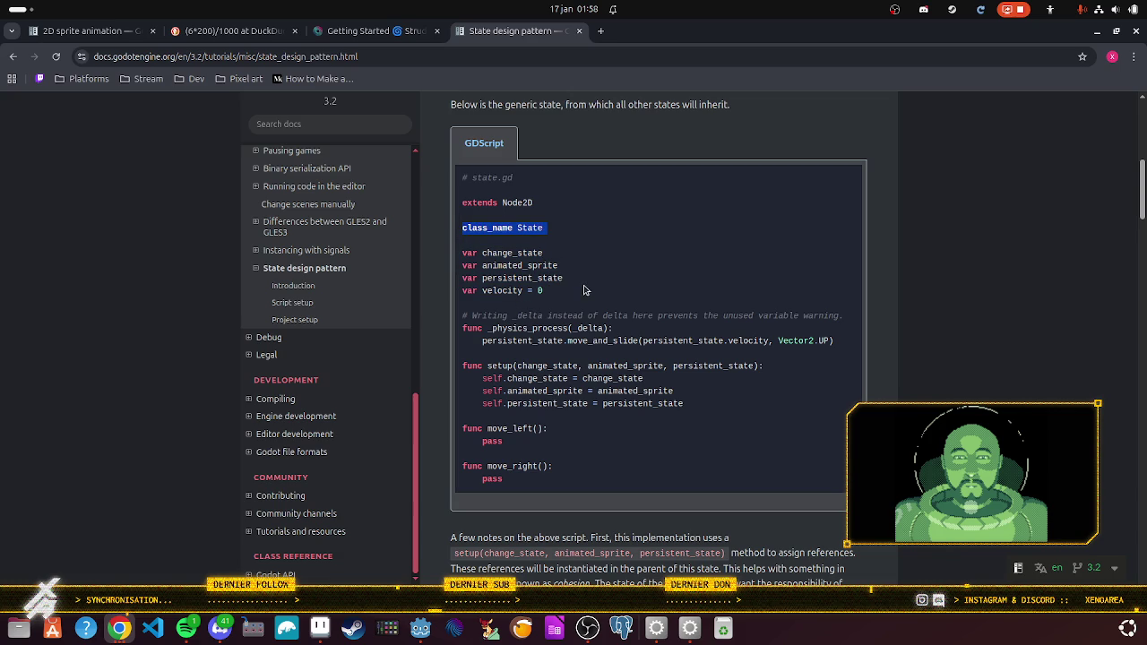
{"action": "scroll", "coordinate": [579, 323], "scroll_direction": "down", "scroll_amount": 8}
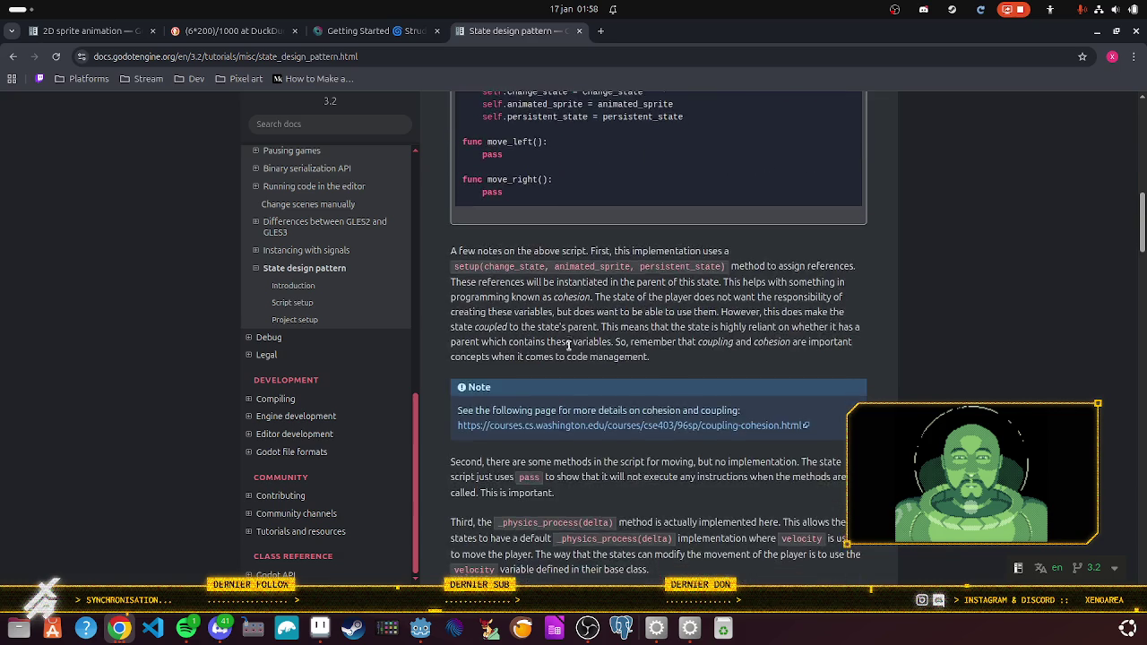
{"action": "scroll", "coordinate": [571, 345], "scroll_direction": "down", "scroll_amount": 2}
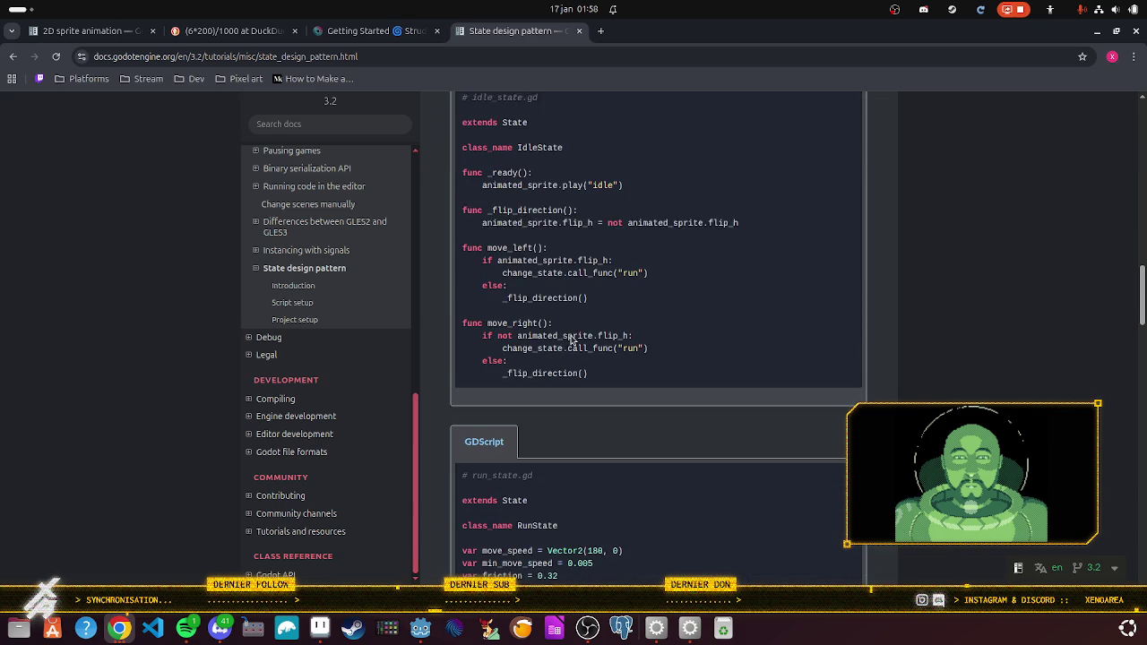
{"action": "scroll", "coordinate": [571, 335], "scroll_direction": "up", "scroll_amount": 1}
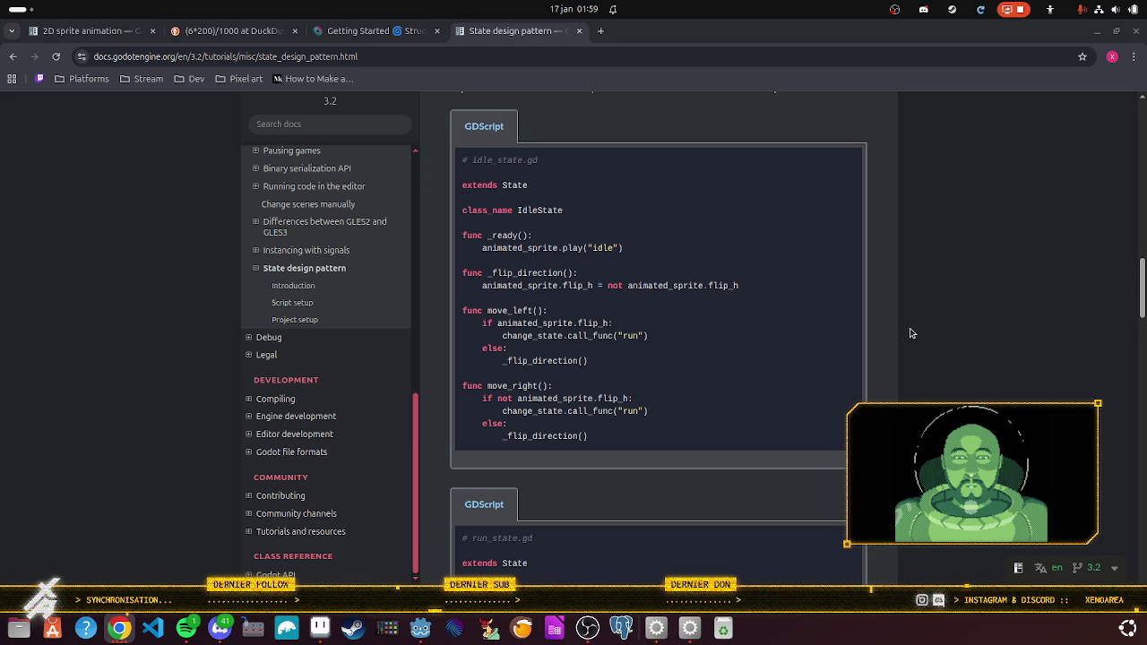
{"action": "left_click", "coordinate": [320, 627]}
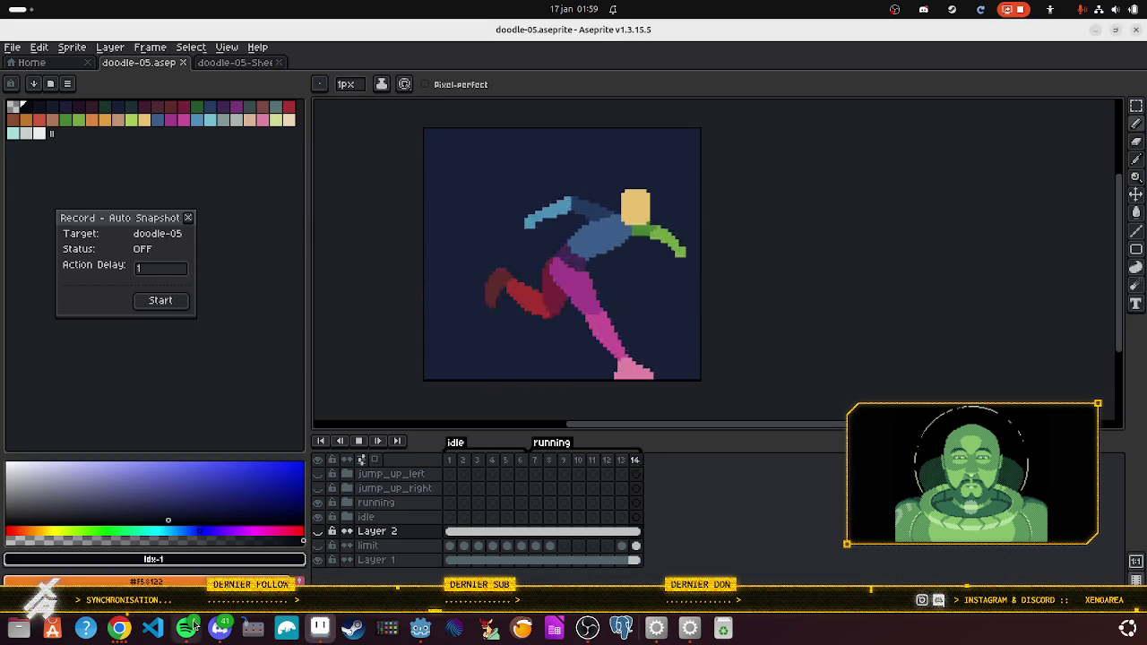
{"action": "left_click", "coordinate": [426, 634]}
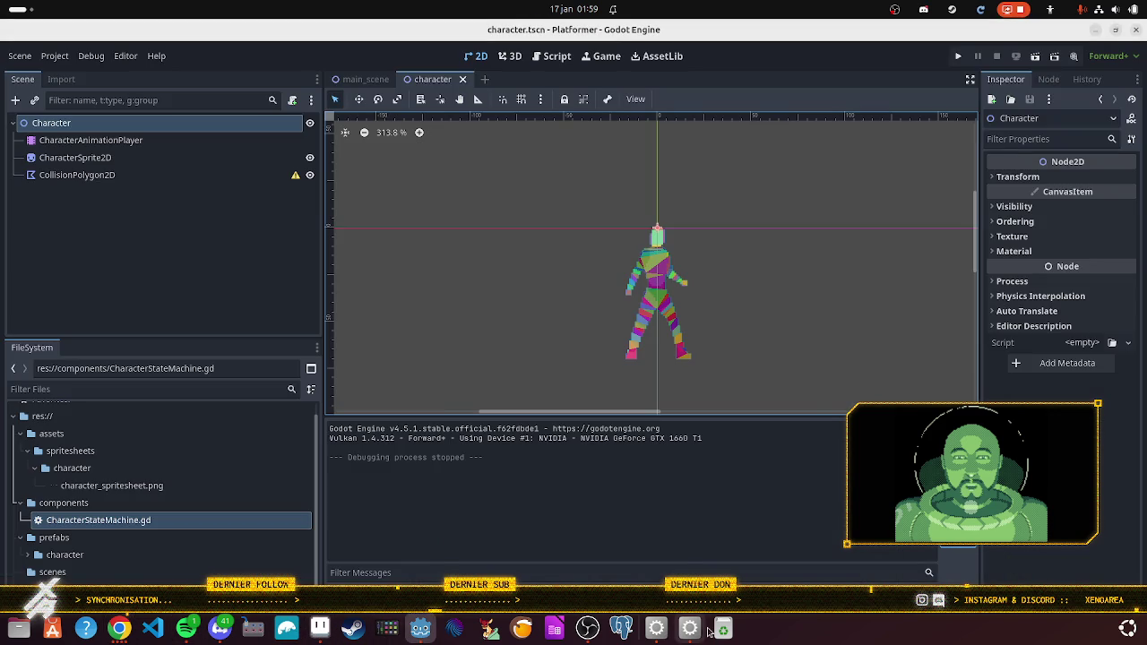
{"action": "left_click", "coordinate": [93, 505]}
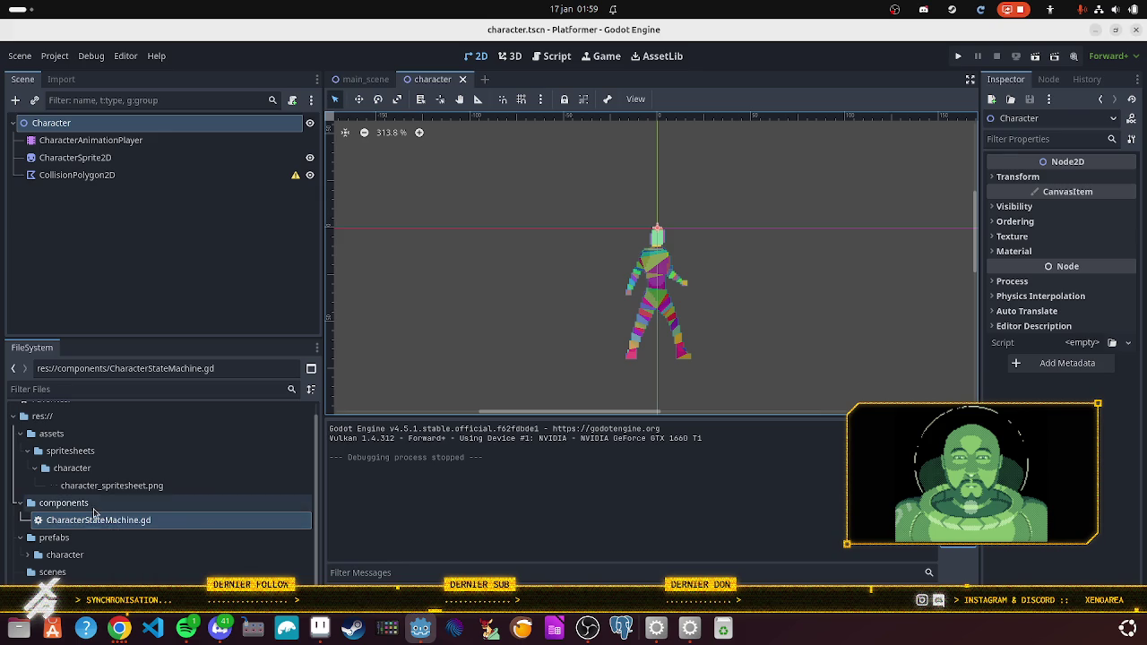
{"action": "right_click", "coordinate": [93, 508]}
{"action": "mouse_move", "coordinate": [162, 364]}
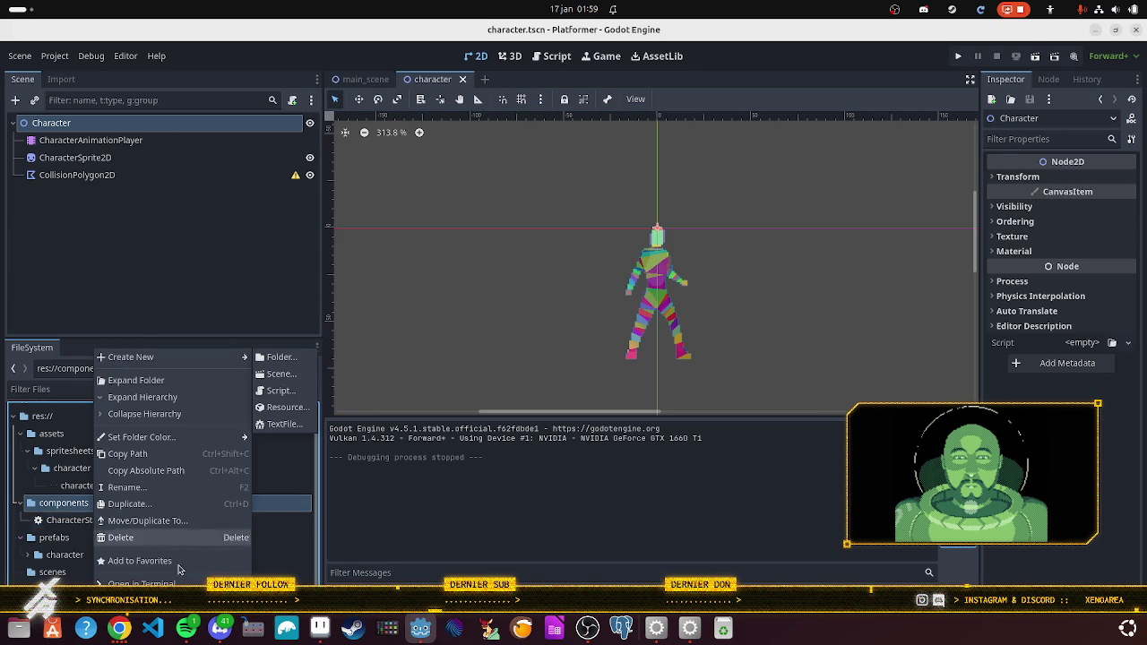
{"action": "left_click", "coordinate": [121, 632]}
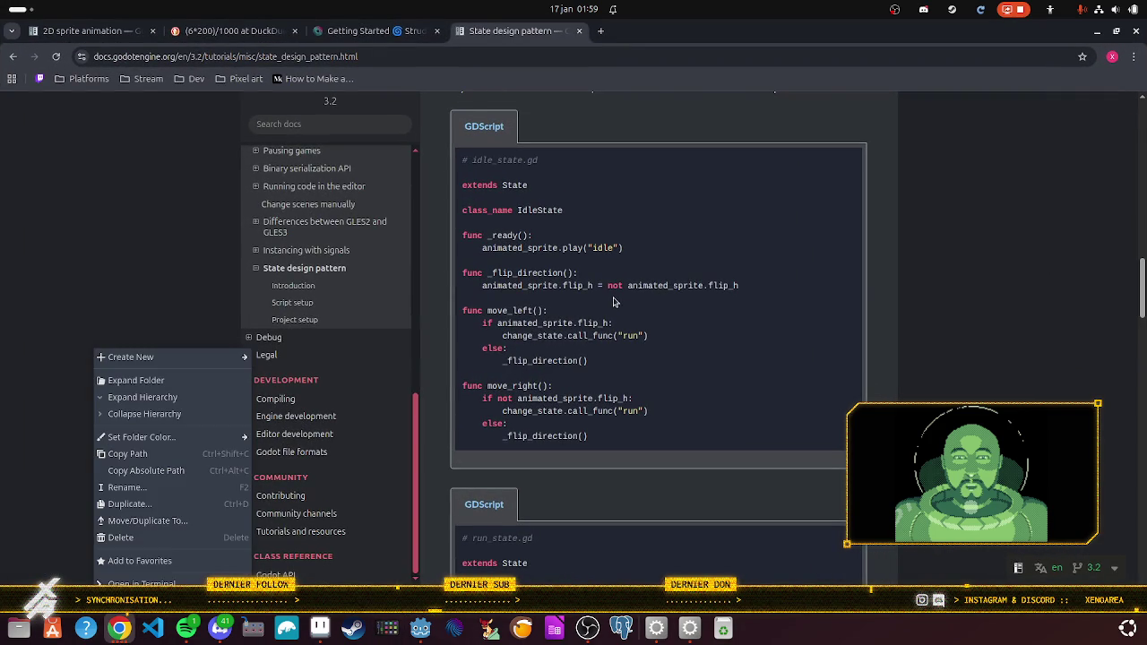
Step: Scroll past persistent_state.gd to the Project setup screenshot showing the player's KinematicBody2D nodes
{"action": "scroll", "coordinate": [614, 305], "scroll_direction": "up", "scroll_amount": 3}
{"action": "scroll", "coordinate": [608, 311], "scroll_direction": "down", "scroll_amount": 7}
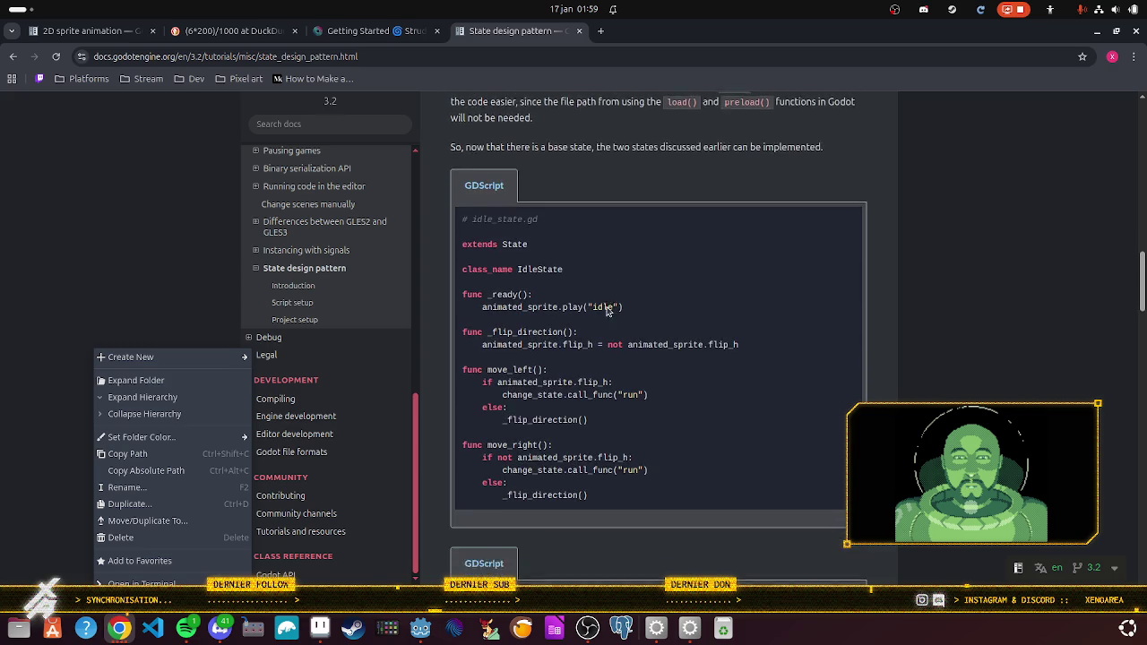
{"action": "scroll", "coordinate": [605, 311], "scroll_direction": "down", "scroll_amount": 10}
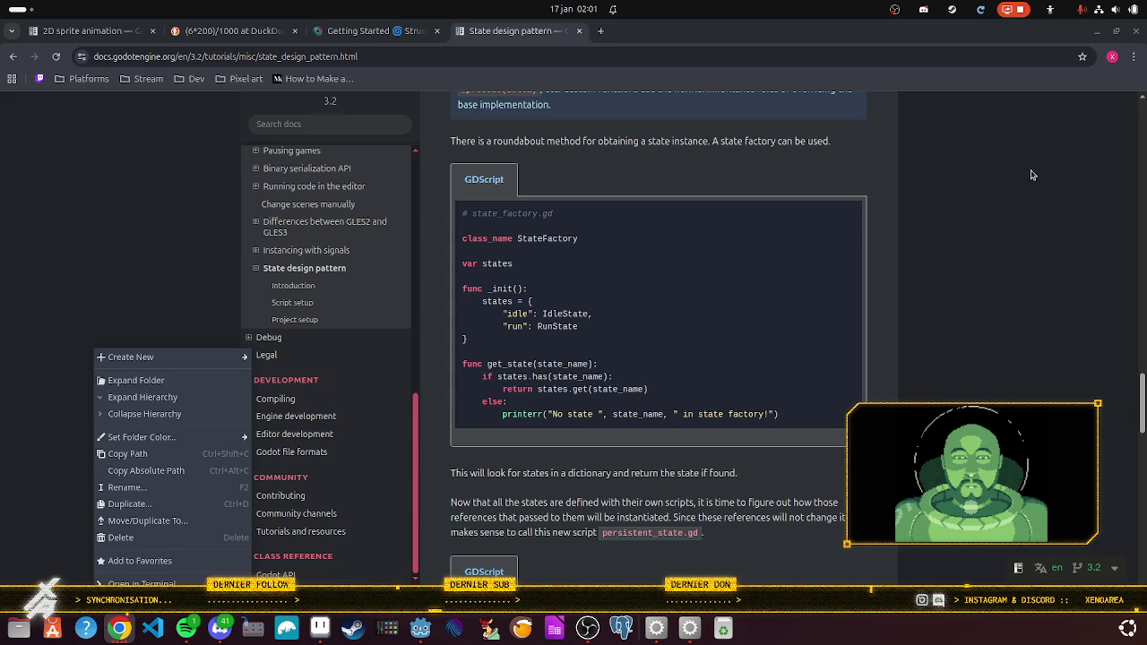
{"action": "scroll", "coordinate": [800, 277], "scroll_direction": "down", "scroll_amount": 5}
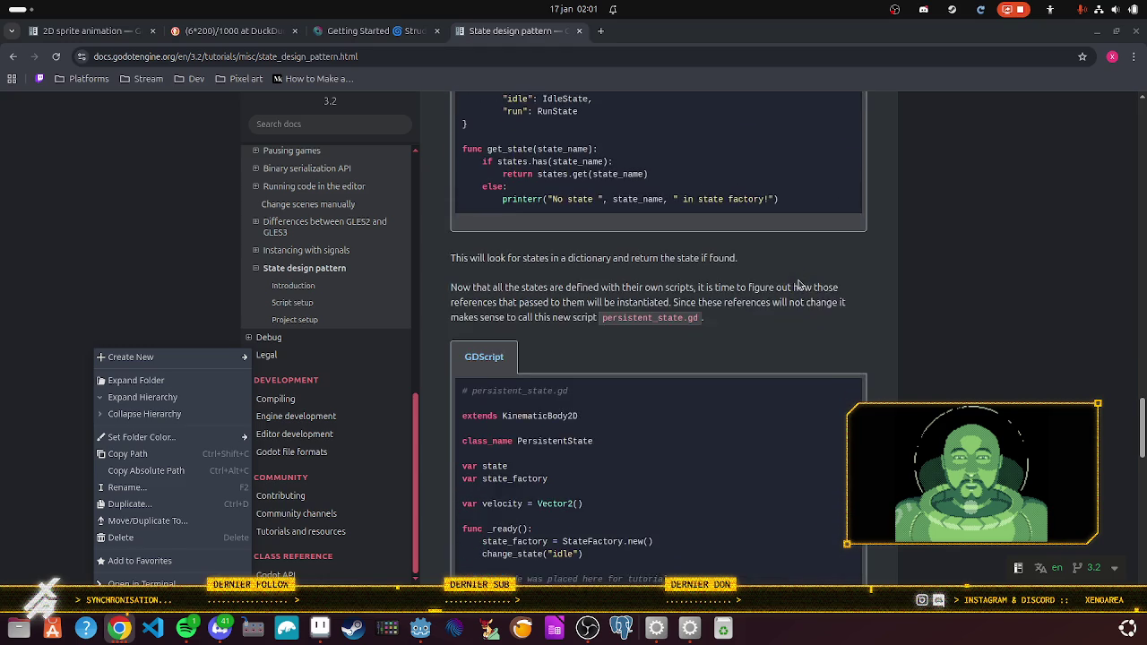
{"action": "scroll", "coordinate": [800, 285], "scroll_direction": "down", "scroll_amount": 8}
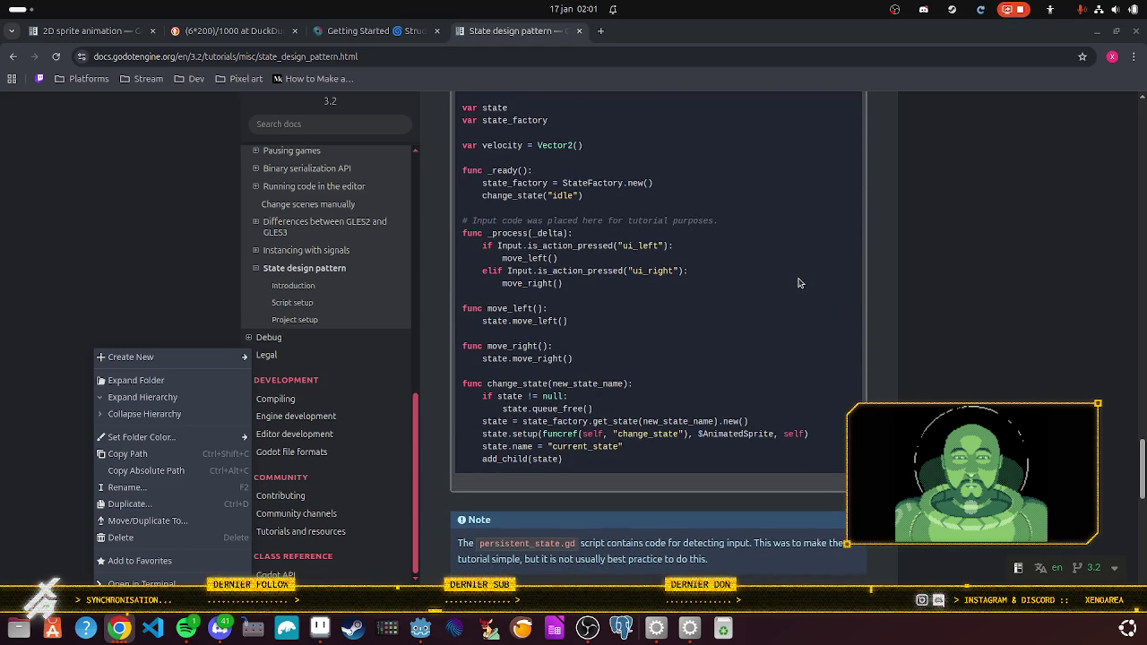
{"action": "scroll", "coordinate": [800, 283], "scroll_direction": "up", "scroll_amount": 3}
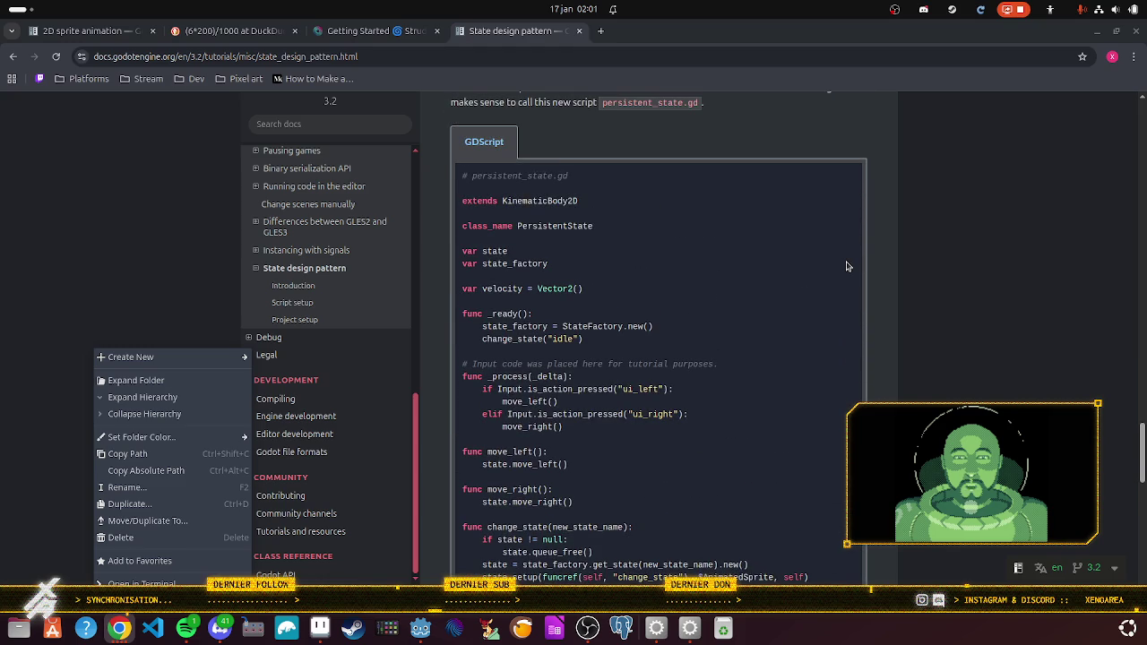
{"action": "scroll", "coordinate": [846, 265], "scroll_direction": "up", "scroll_amount": 5}
{"action": "scroll", "coordinate": [846, 266], "scroll_direction": "up", "scroll_amount": 4}
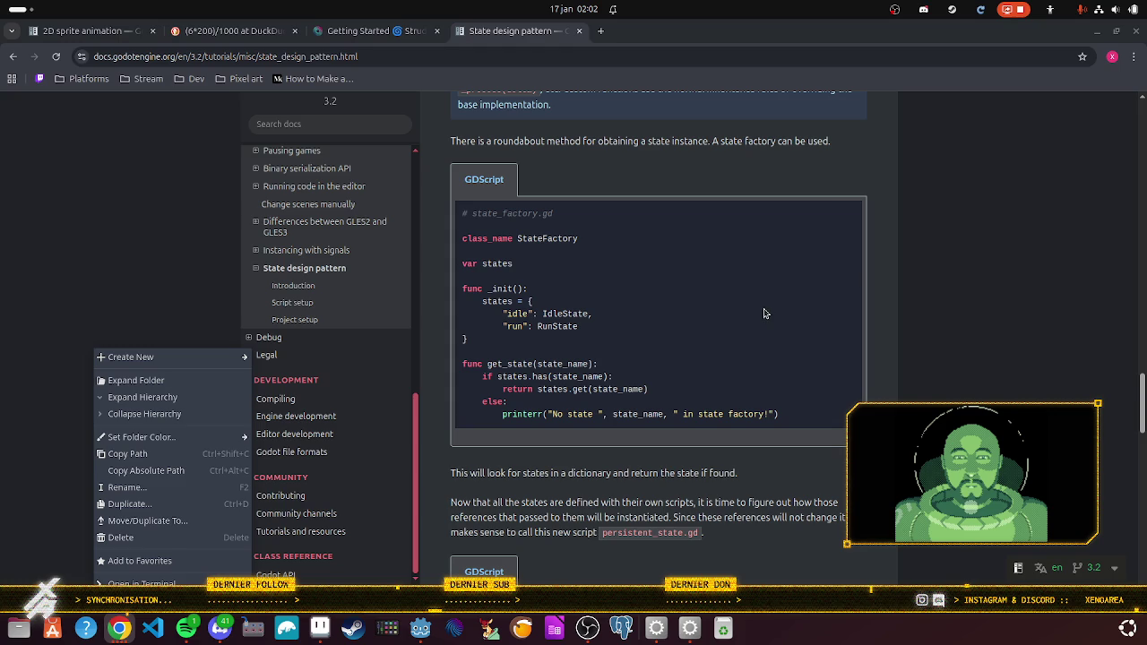
{"action": "scroll", "coordinate": [764, 313], "scroll_direction": "up", "scroll_amount": 2}
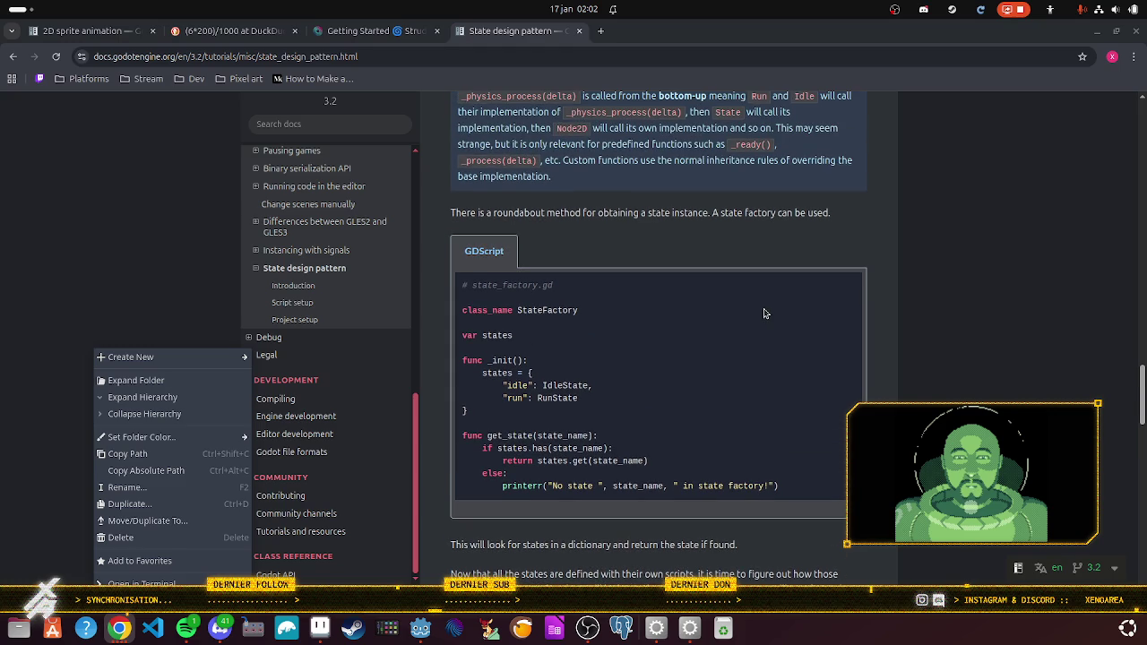
{"action": "scroll", "coordinate": [764, 313], "scroll_direction": "up", "scroll_amount": 2}
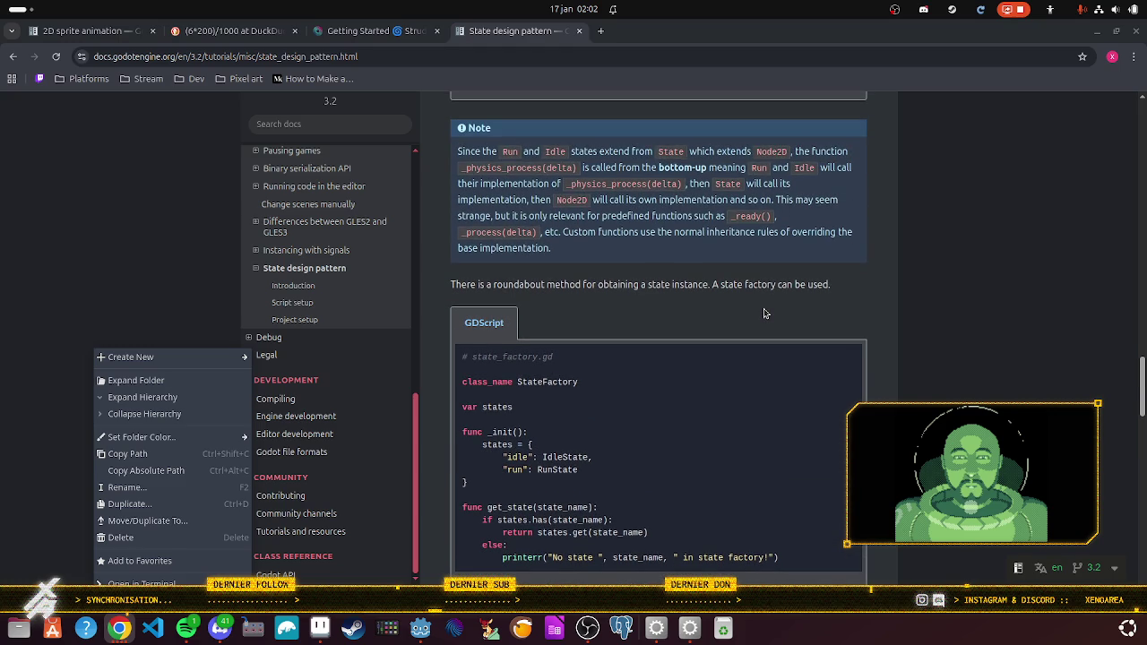
{"action": "scroll", "coordinate": [765, 312], "scroll_direction": "down", "scroll_amount": 4}
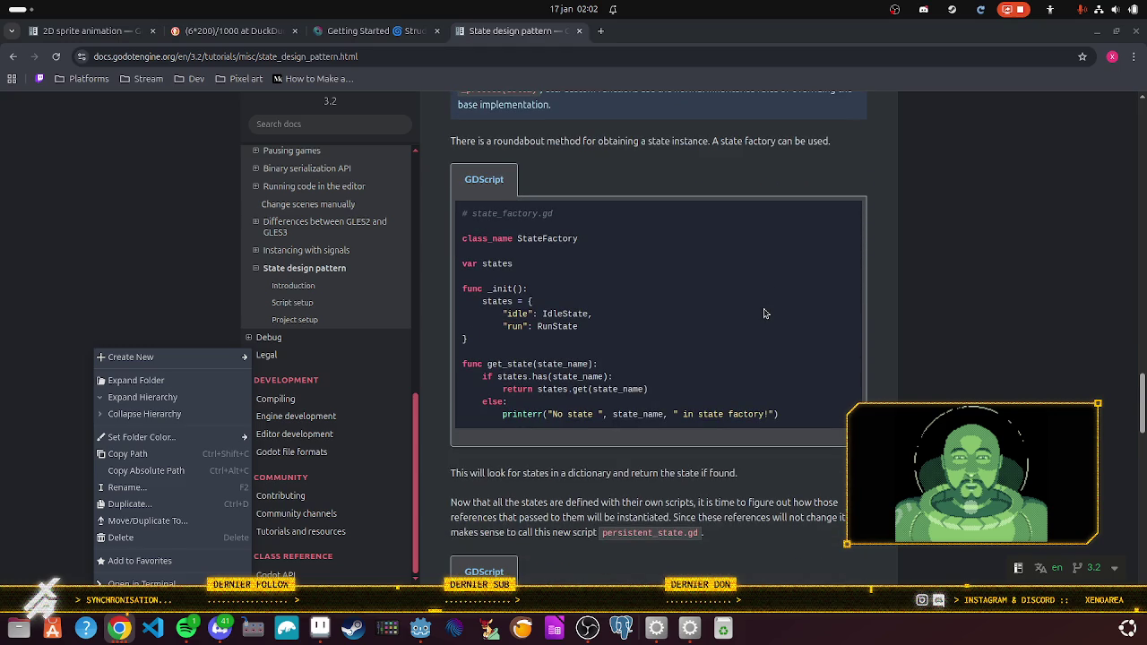
{"action": "scroll", "coordinate": [765, 312], "scroll_direction": "down", "scroll_amount": 2}
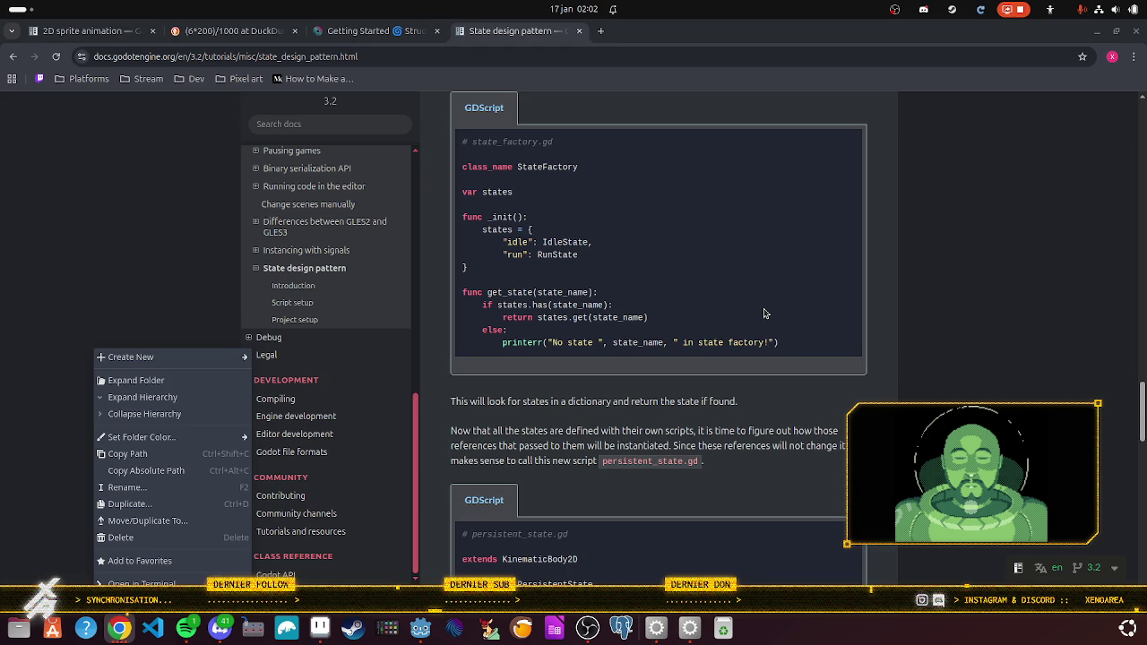
{"action": "scroll", "coordinate": [765, 313], "scroll_direction": "down", "scroll_amount": 6}
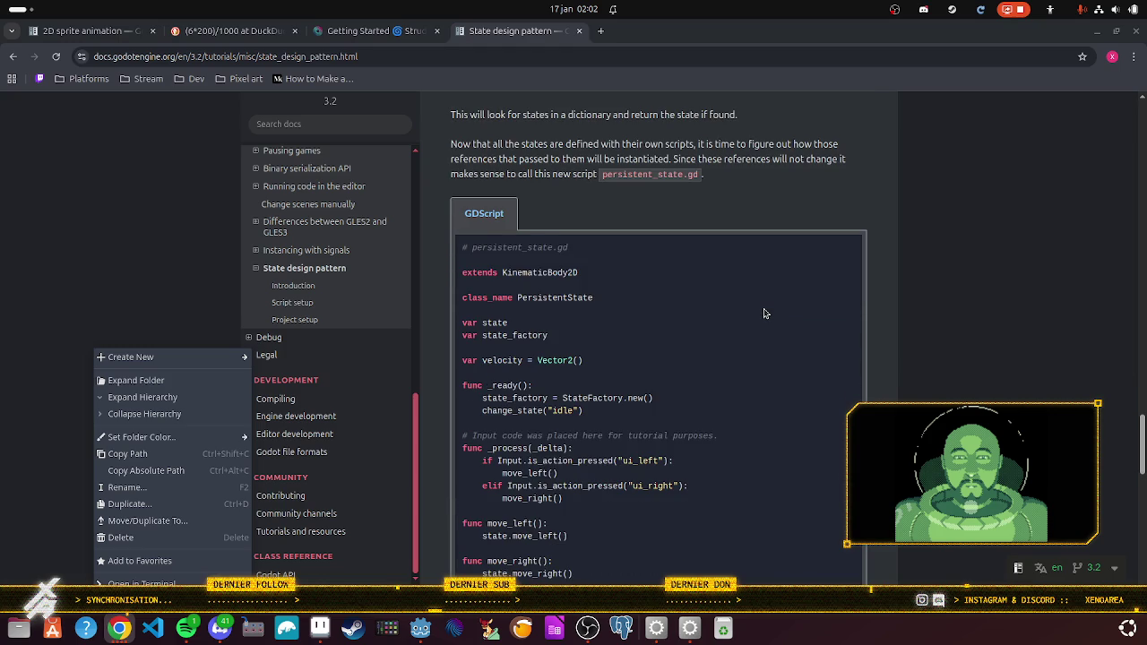
{"action": "scroll", "coordinate": [764, 312], "scroll_direction": "down", "scroll_amount": 4}
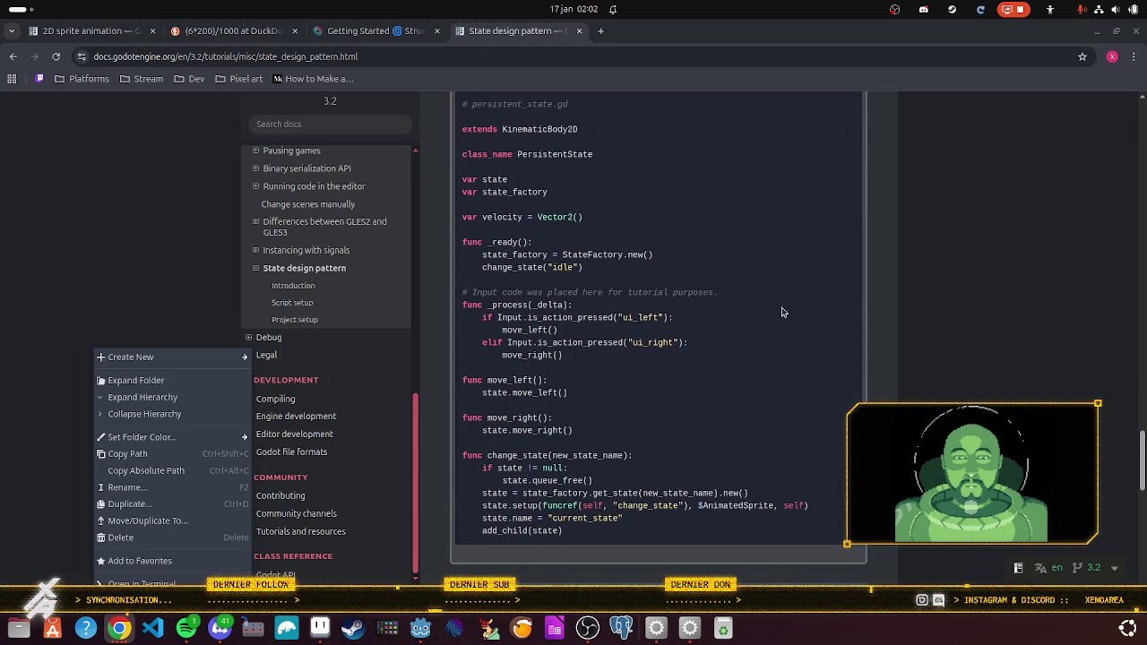
{"action": "scroll", "coordinate": [763, 317], "scroll_direction": "down", "scroll_amount": 12}
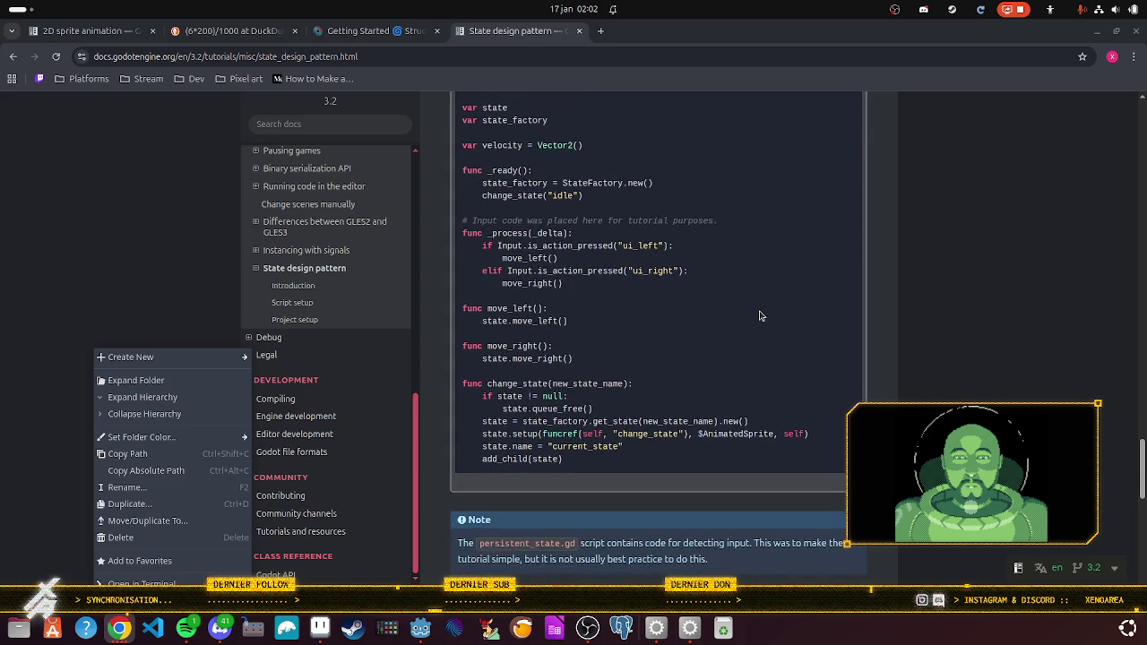
{"action": "scroll", "coordinate": [751, 313], "scroll_direction": "down", "scroll_amount": 8}
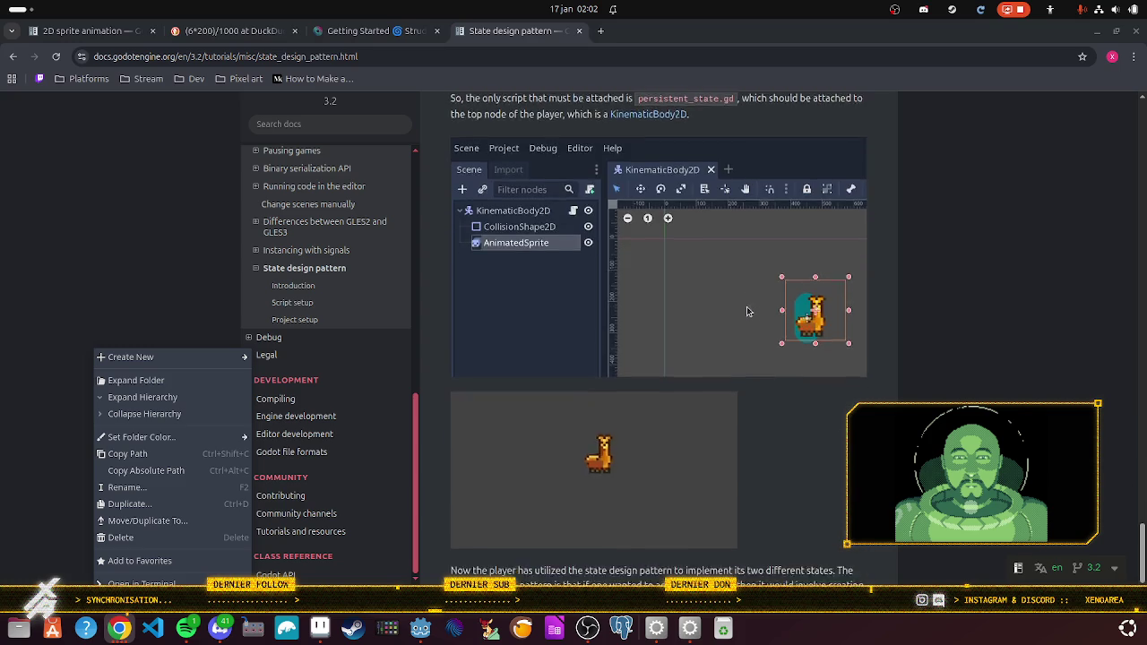
Step: Scroll back up past run_state.gd to the idle_state.gd IdleState script
{"action": "scroll", "coordinate": [745, 313], "scroll_direction": "up", "scroll_amount": 6}
{"action": "scroll", "coordinate": [745, 313], "scroll_direction": "up", "scroll_amount": 15}
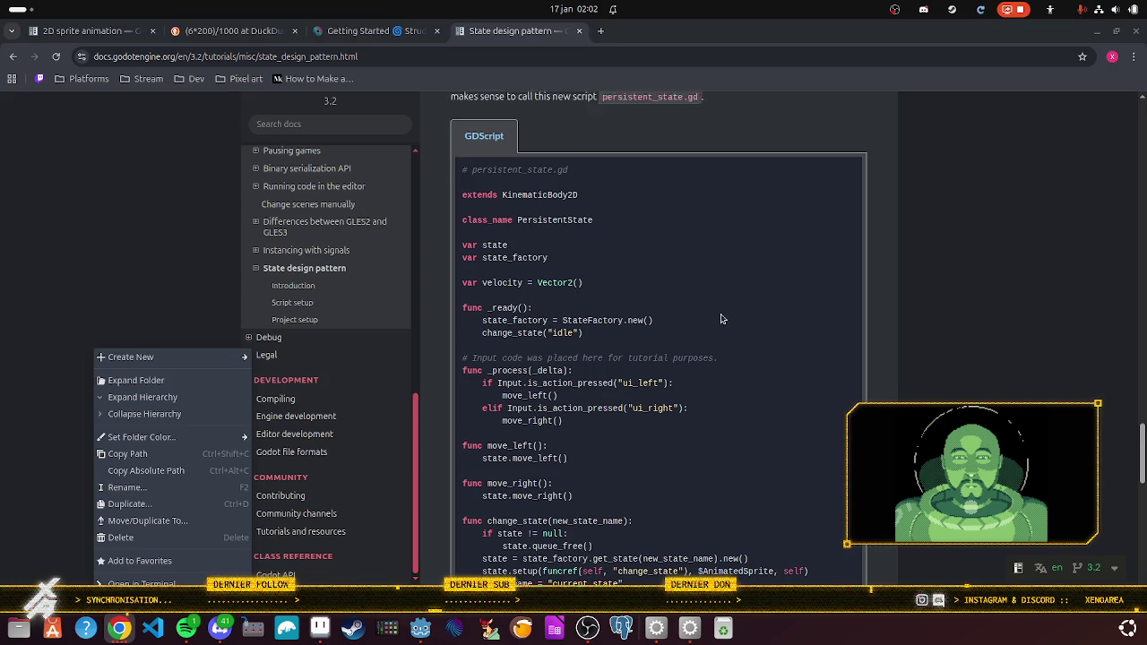
{"action": "scroll", "coordinate": [722, 313], "scroll_direction": "up", "scroll_amount": 5}
{"action": "scroll", "coordinate": [718, 319], "scroll_direction": "up", "scroll_amount": 1}
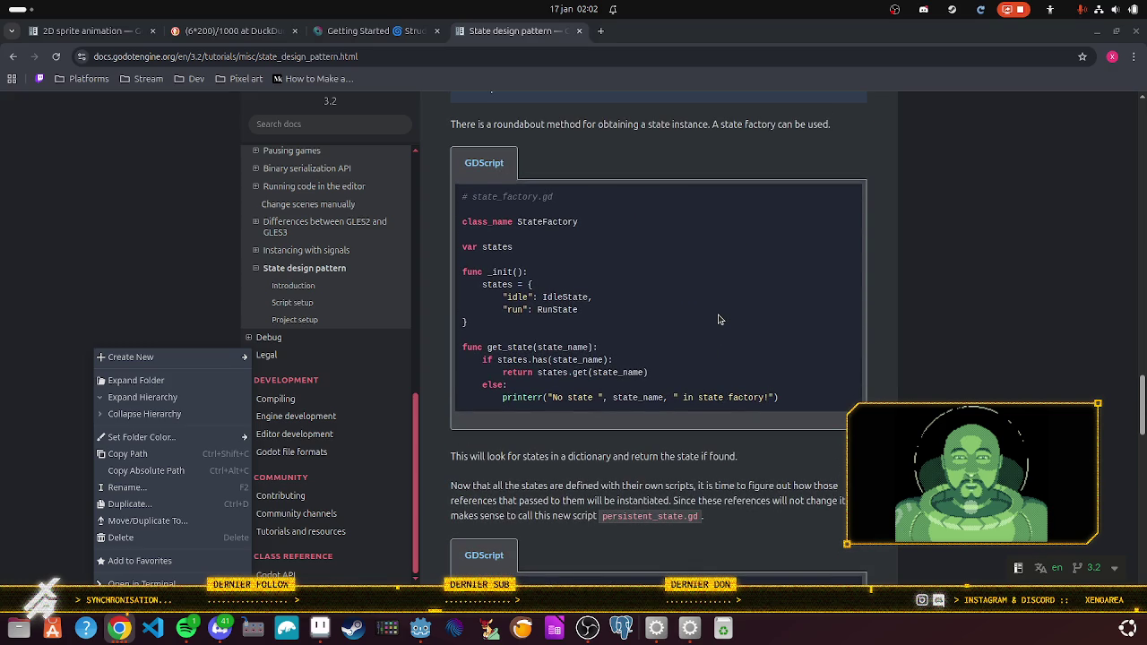
{"action": "scroll", "coordinate": [718, 319], "scroll_direction": "up", "scroll_amount": 1}
{"action": "scroll", "coordinate": [718, 319], "scroll_direction": "up", "scroll_amount": 3}
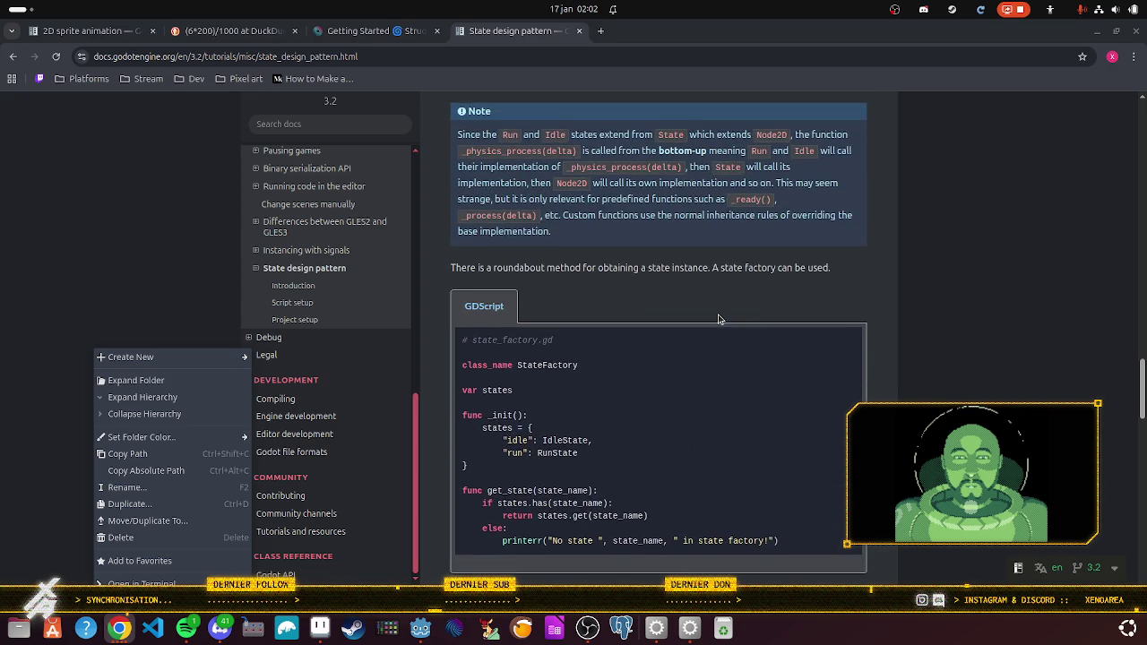
{"action": "scroll", "coordinate": [718, 319], "scroll_direction": "up", "scroll_amount": 2}
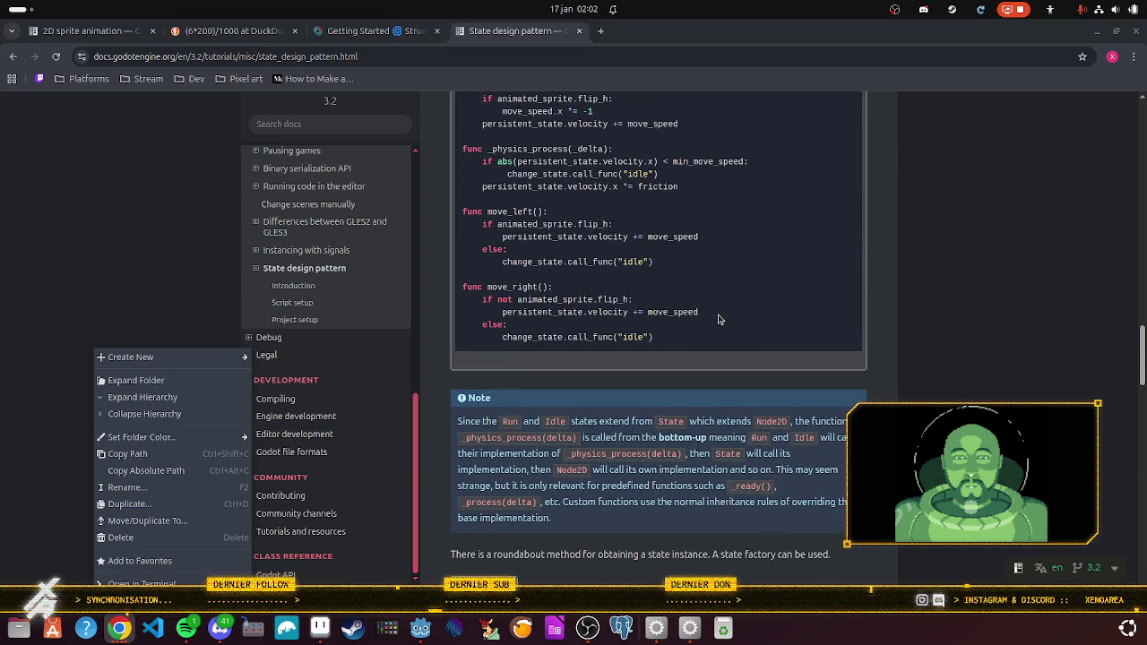
{"action": "scroll", "coordinate": [718, 320], "scroll_direction": "up", "scroll_amount": 3}
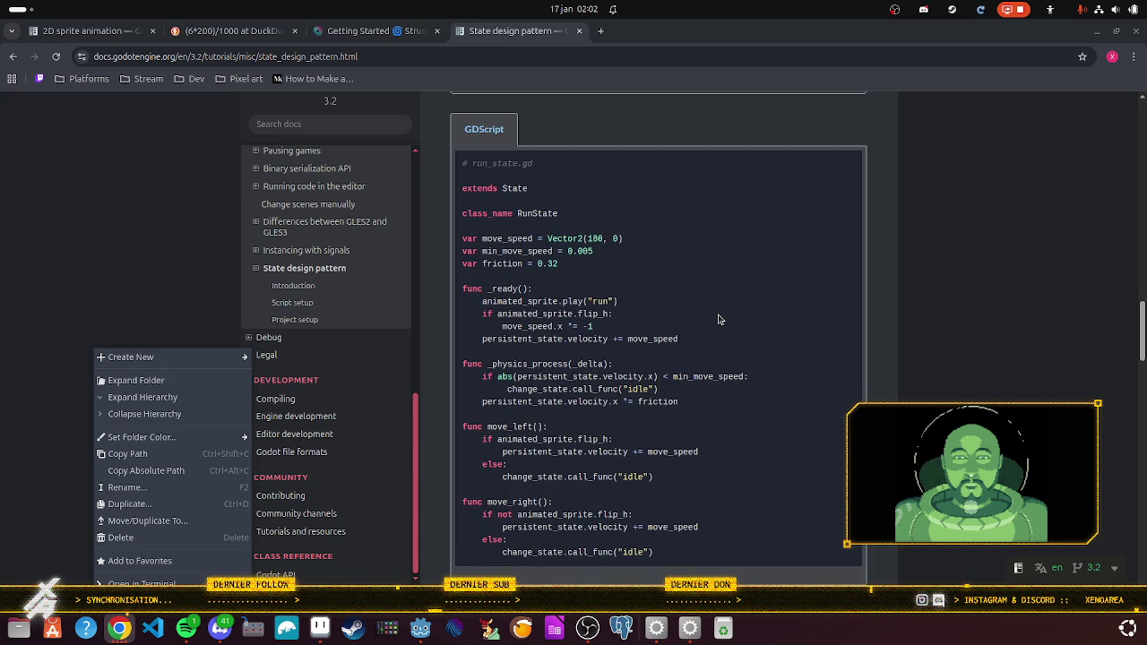
{"action": "scroll", "coordinate": [718, 319], "scroll_direction": "down", "scroll_amount": 1}
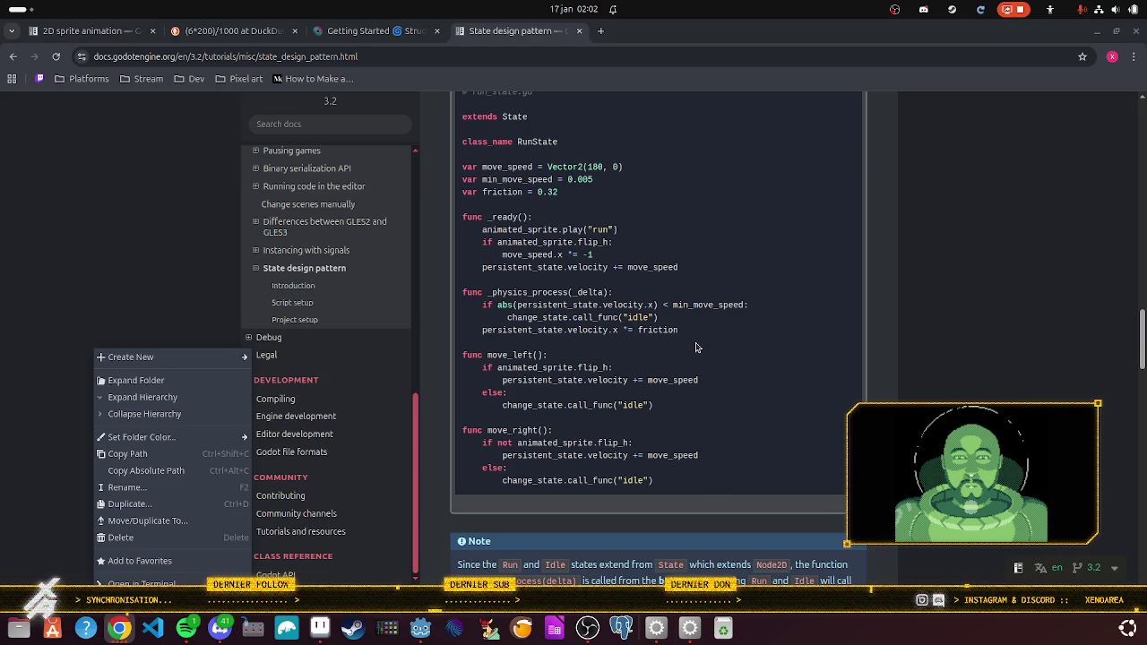
{"action": "scroll", "coordinate": [699, 348], "scroll_direction": "up", "scroll_amount": 4}
{"action": "scroll", "coordinate": [705, 349], "scroll_direction": "up", "scroll_amount": 3}
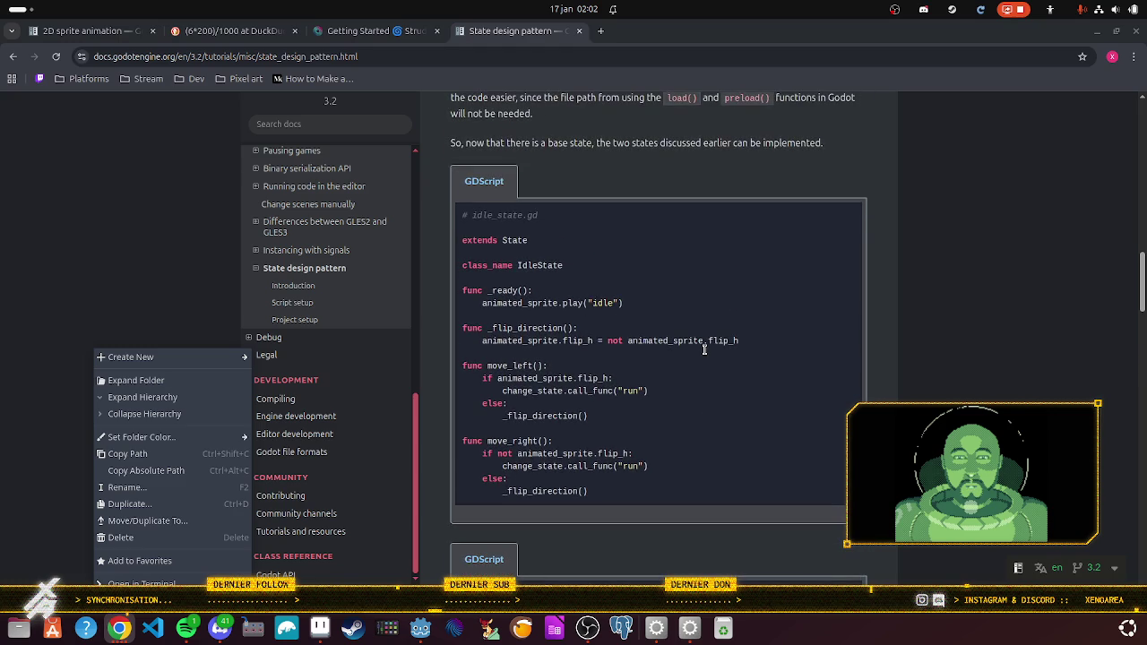
Step: Scroll up to the generic state.gd script defining setup, move_left and move_right
{"action": "scroll", "coordinate": [704, 349], "scroll_direction": "up", "scroll_amount": 5}
{"action": "scroll", "coordinate": [704, 349], "scroll_direction": "up", "scroll_amount": 3}
{"action": "scroll", "coordinate": [705, 350], "scroll_direction": "up", "scroll_amount": 1}
{"action": "scroll", "coordinate": [705, 350], "scroll_direction": "up", "scroll_amount": 2}
{"action": "scroll", "coordinate": [705, 349], "scroll_direction": "up", "scroll_amount": 1}
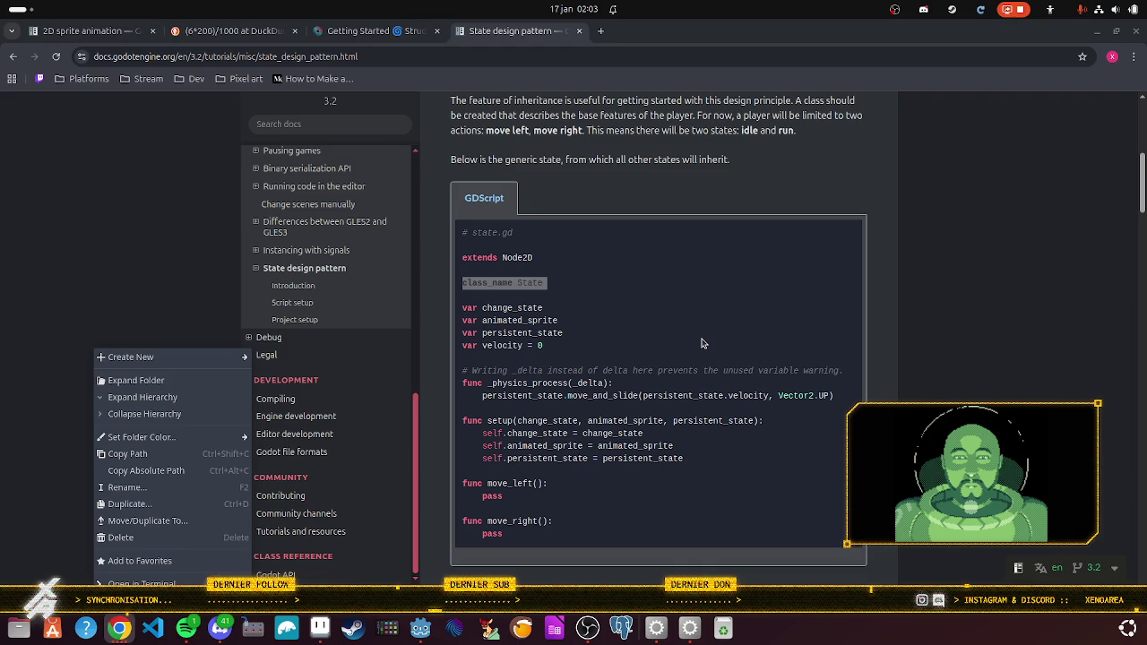
{"action": "scroll", "coordinate": [692, 345], "scroll_direction": "up", "scroll_amount": 4}
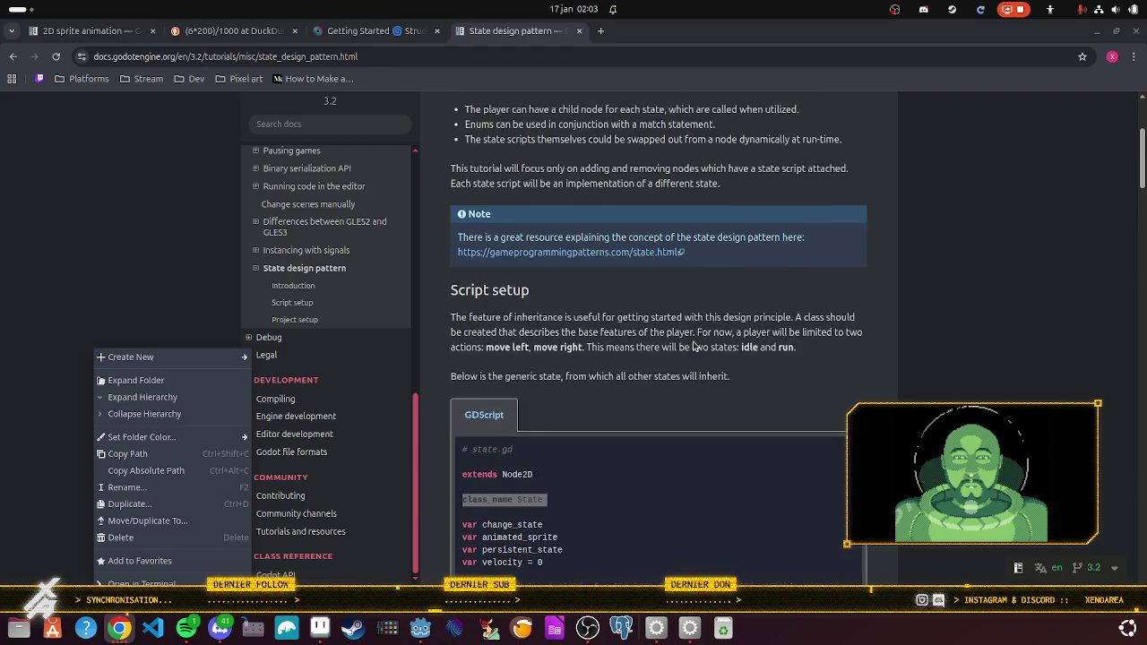
{"action": "scroll", "coordinate": [693, 345], "scroll_direction": "up", "scroll_amount": 1}
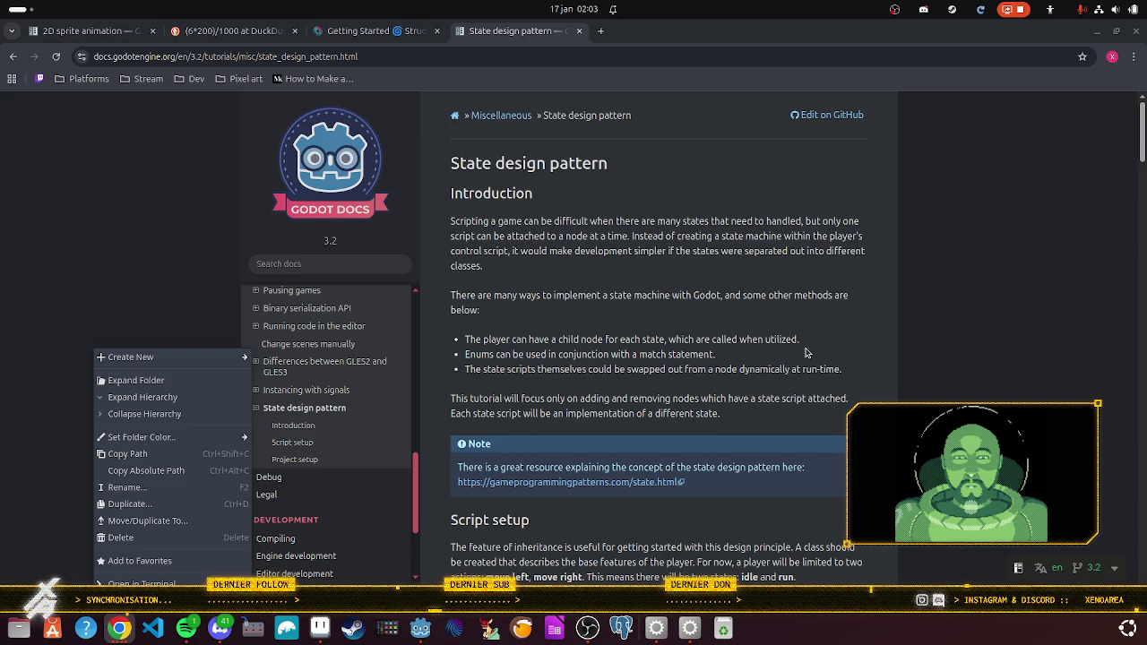
{"action": "scroll", "coordinate": [727, 385], "scroll_direction": "down", "scroll_amount": 2}
{"action": "scroll", "coordinate": [726, 390], "scroll_direction": "down", "scroll_amount": 4}
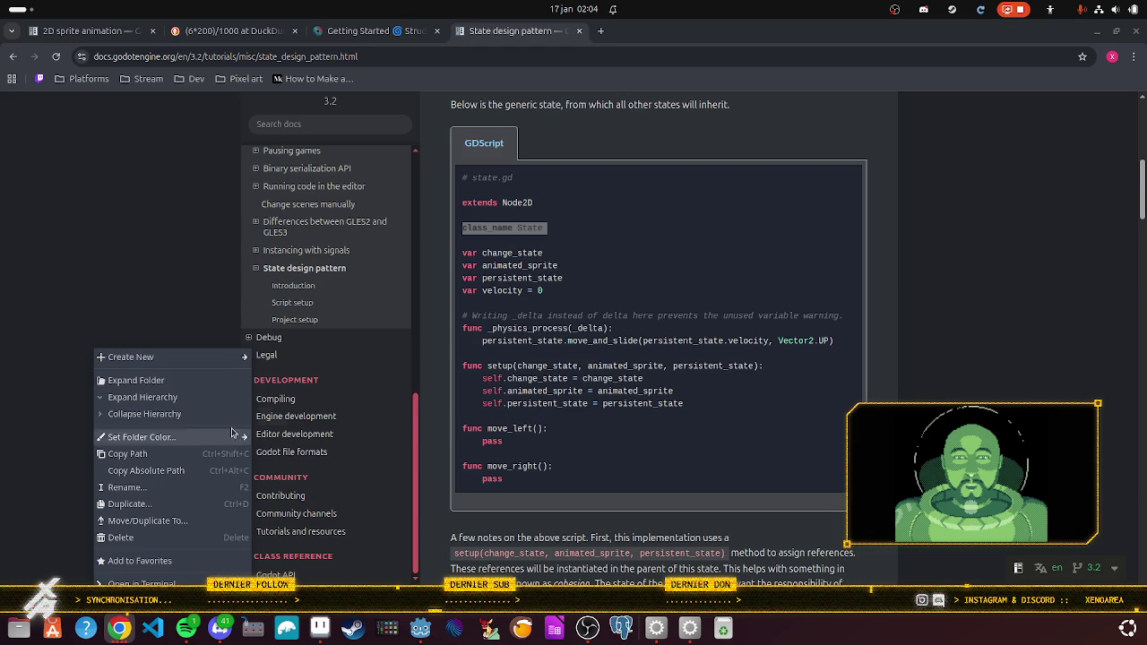
{"action": "scroll", "coordinate": [502, 427], "scroll_direction": "down", "scroll_amount": 2}
{"action": "scroll", "coordinate": [507, 427], "scroll_direction": "up", "scroll_amount": 1}
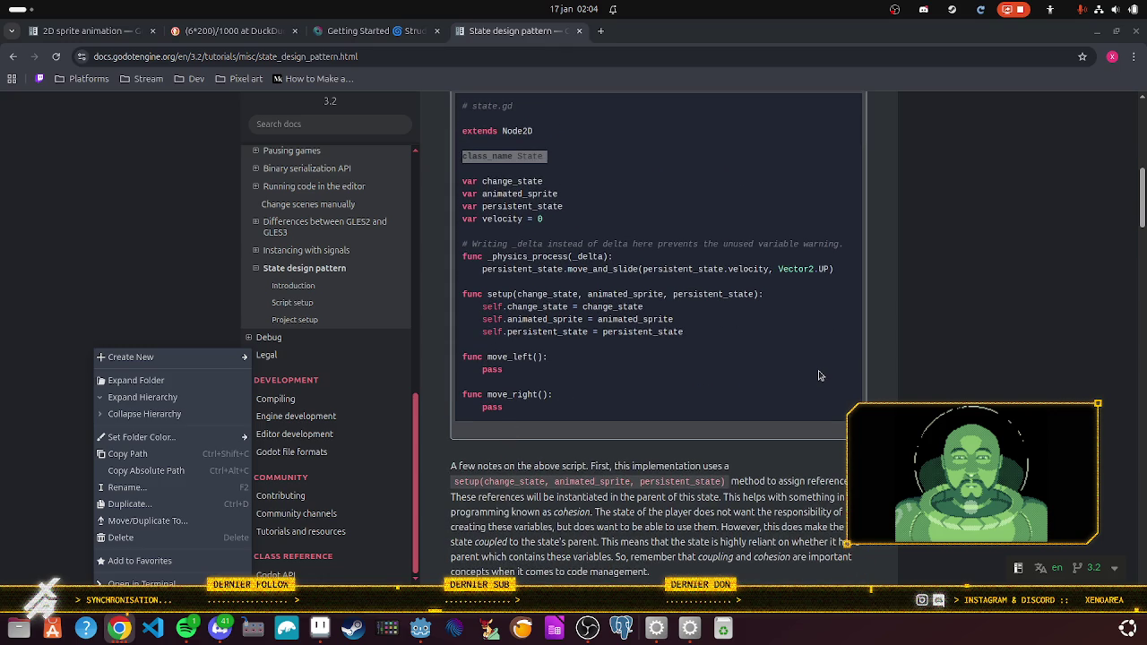
{"action": "scroll", "coordinate": [553, 345], "scroll_direction": "up", "scroll_amount": 2}
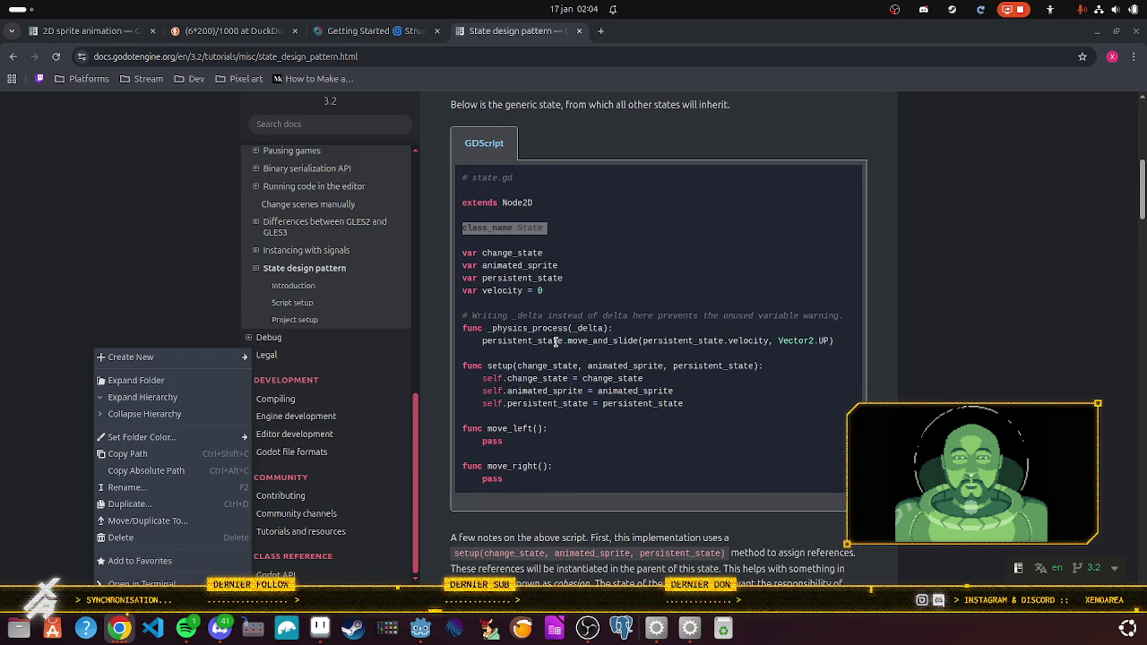
{"action": "scroll", "coordinate": [574, 353], "scroll_direction": "up", "scroll_amount": 1}
{"action": "scroll", "coordinate": [574, 353], "scroll_direction": "up", "scroll_amount": 3}
{"action": "scroll", "coordinate": [574, 350], "scroll_direction": "down", "scroll_amount": 2}
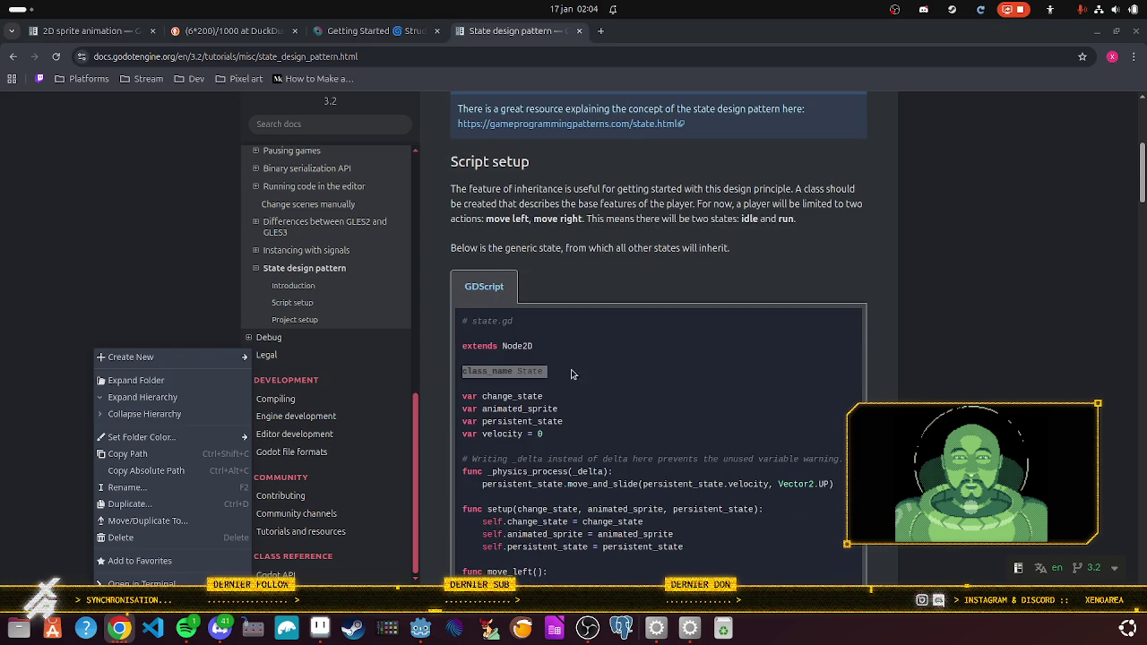
{"action": "scroll", "coordinate": [572, 386], "scroll_direction": "down", "scroll_amount": 3}
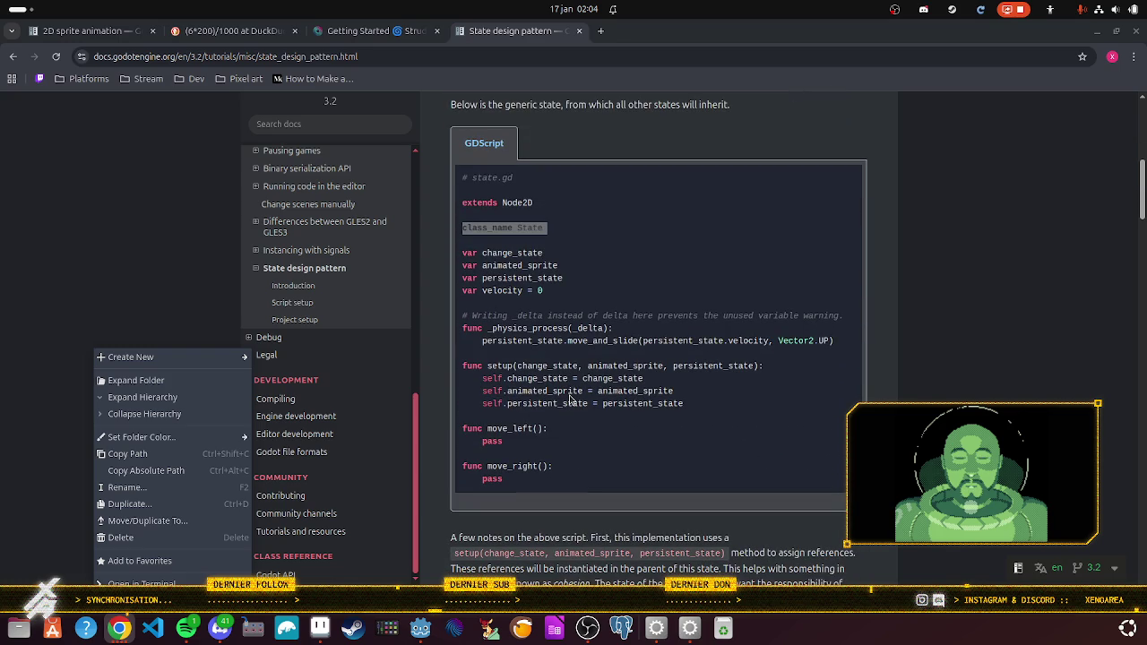
{"action": "scroll", "coordinate": [570, 399], "scroll_direction": "down", "scroll_amount": 6}
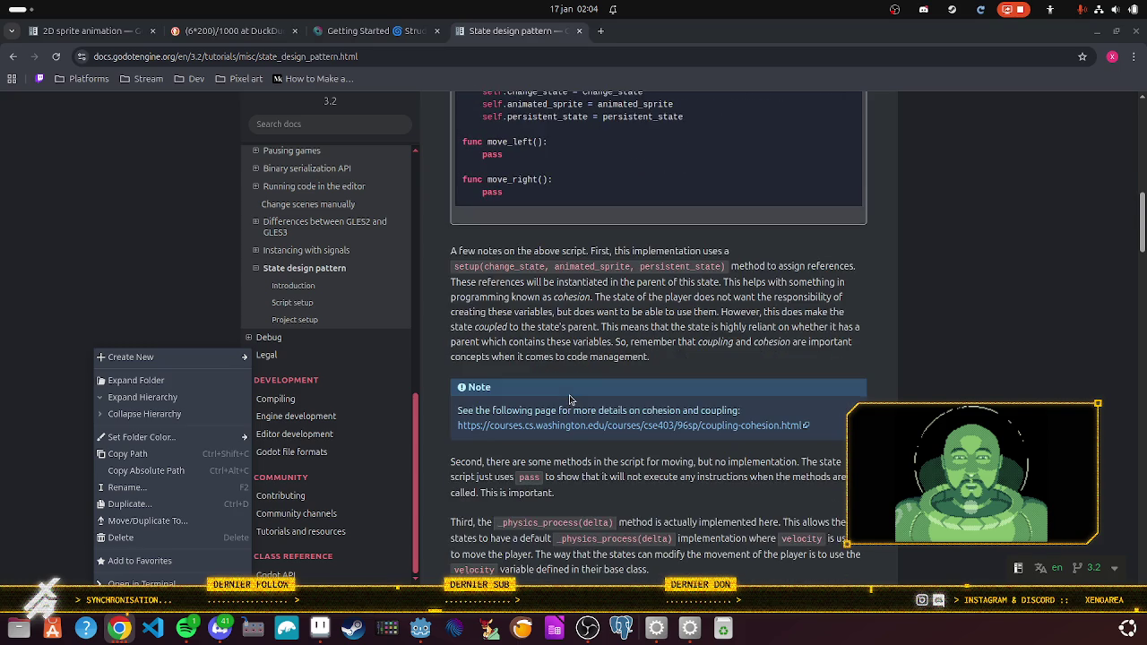
{"action": "scroll", "coordinate": [570, 398], "scroll_direction": "down", "scroll_amount": 1}
{"action": "scroll", "coordinate": [570, 399], "scroll_direction": "down", "scroll_amount": 2}
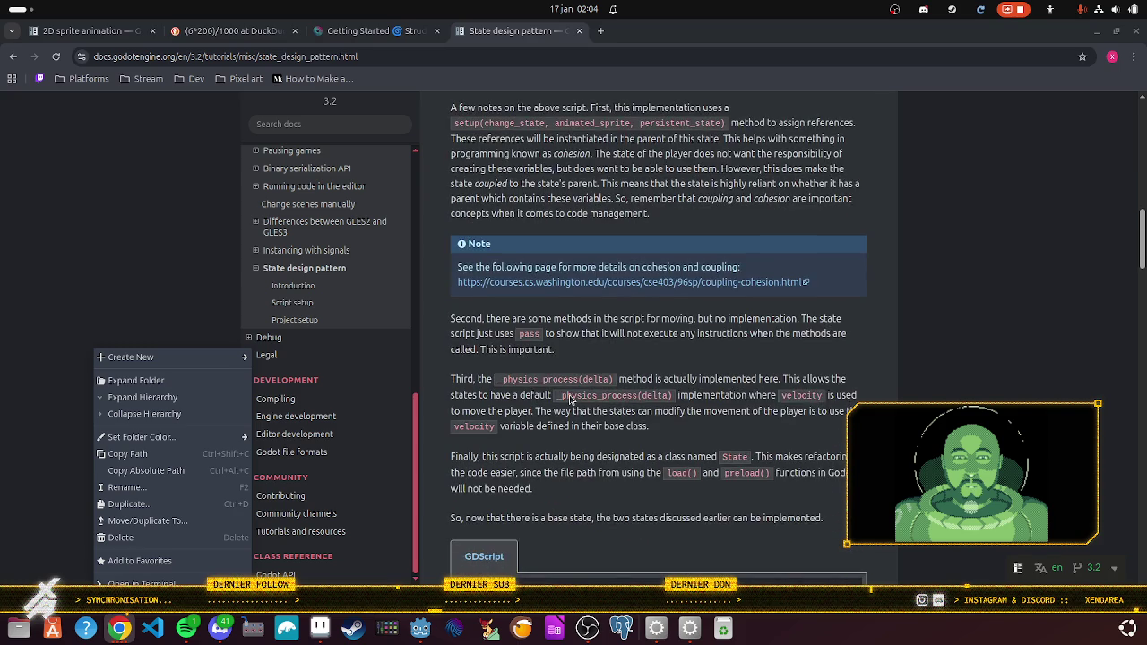
{"action": "scroll", "coordinate": [570, 398], "scroll_direction": "down", "scroll_amount": 7}
{"action": "scroll", "coordinate": [570, 399], "scroll_direction": "down", "scroll_amount": 3}
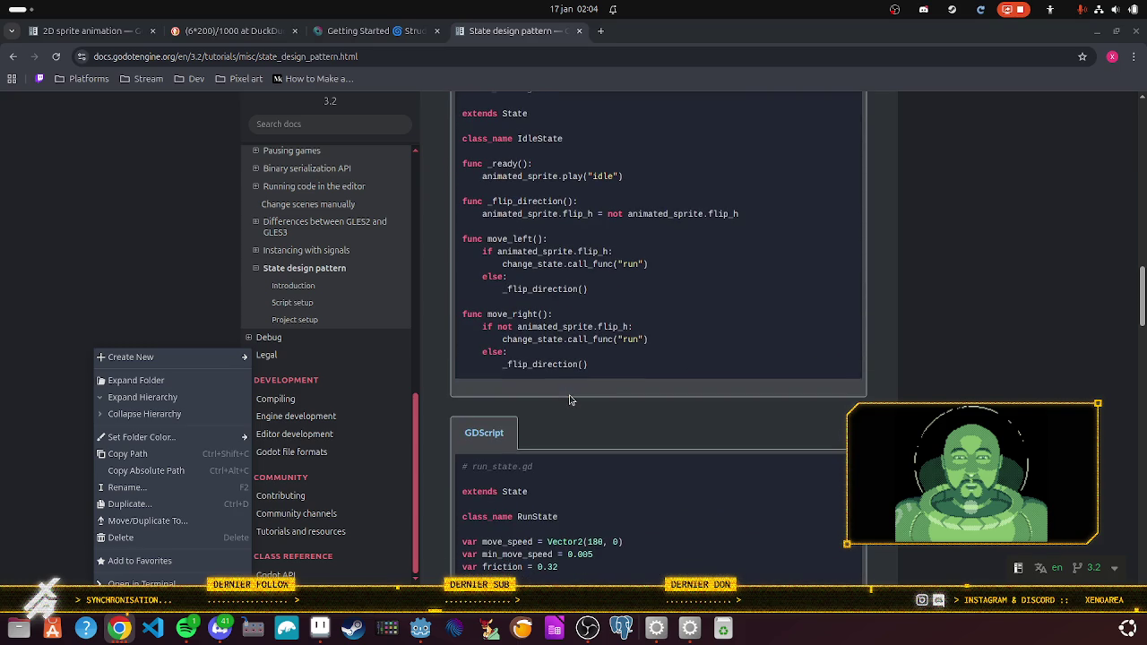
{"action": "scroll", "coordinate": [570, 398], "scroll_direction": "up", "scroll_amount": 3}
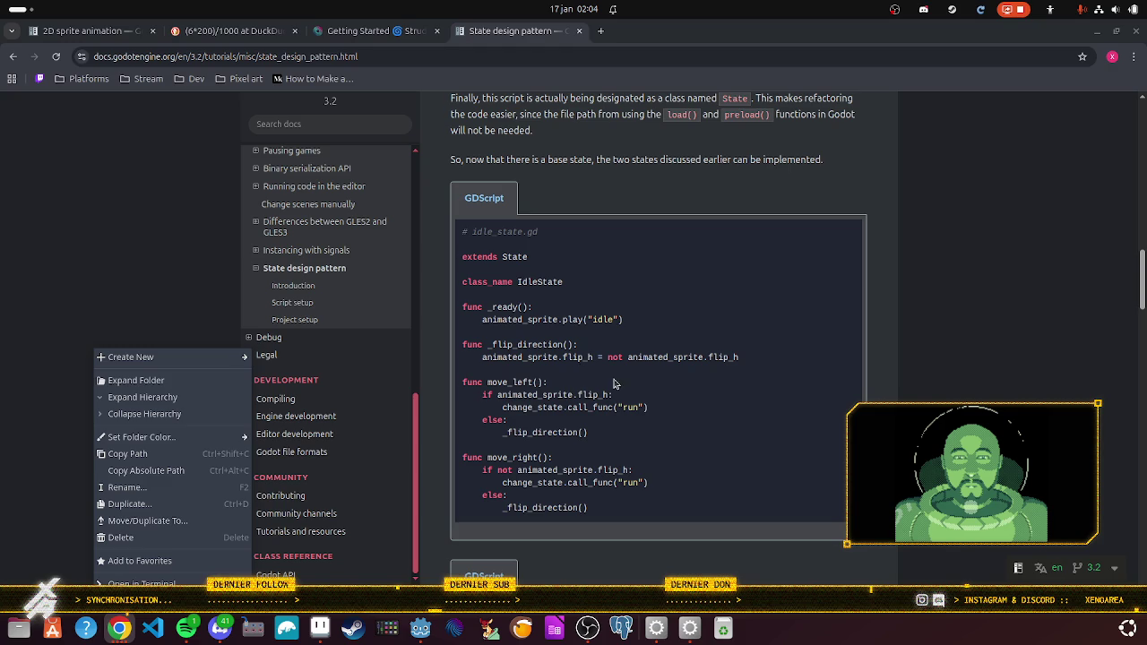
{"action": "scroll", "coordinate": [617, 383], "scroll_direction": "up", "scroll_amount": 7}
{"action": "scroll", "coordinate": [606, 380], "scroll_direction": "up", "scroll_amount": 6}
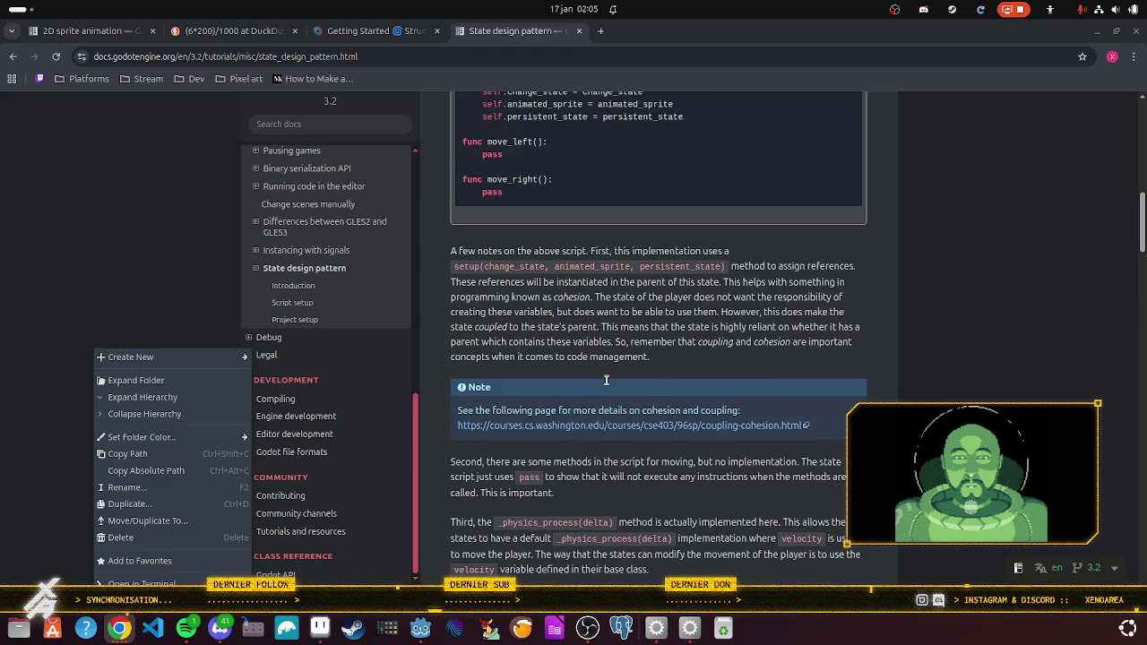
{"action": "scroll", "coordinate": [606, 381], "scroll_direction": "up", "scroll_amount": 6}
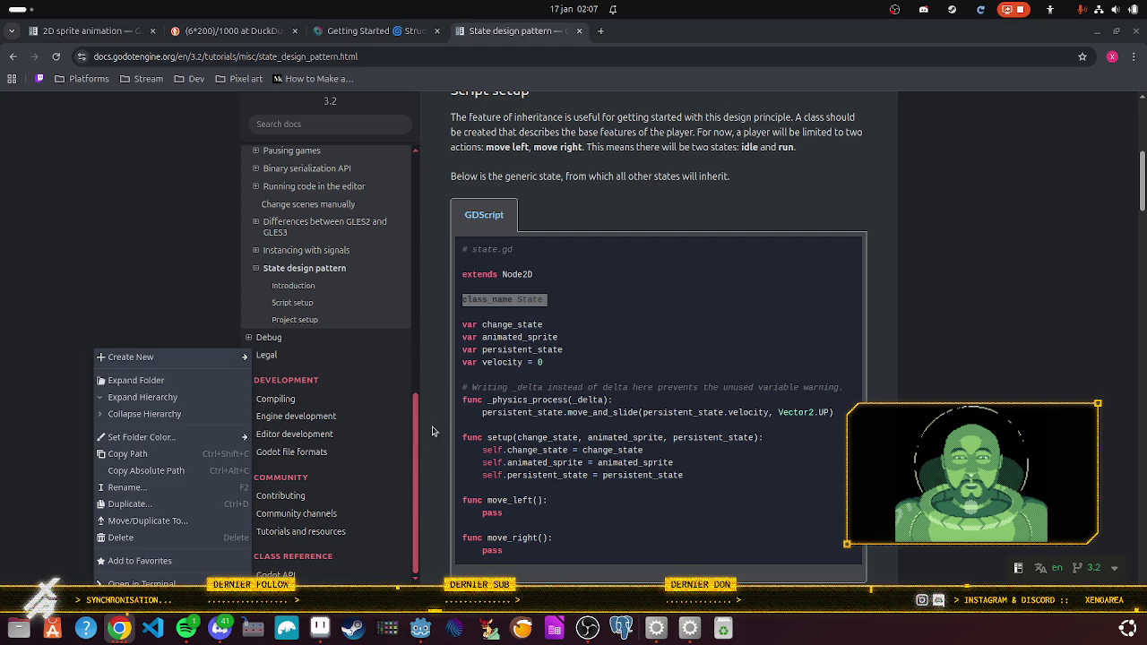
{"action": "mouse_move", "coordinate": [521, 560]}
{"action": "left_mouse_down"}
{"action": "mouse_move", "coordinate": [492, 429]}
{"action": "mouse_move", "coordinate": [484, 438]}
{"action": "left_mouse_up"}
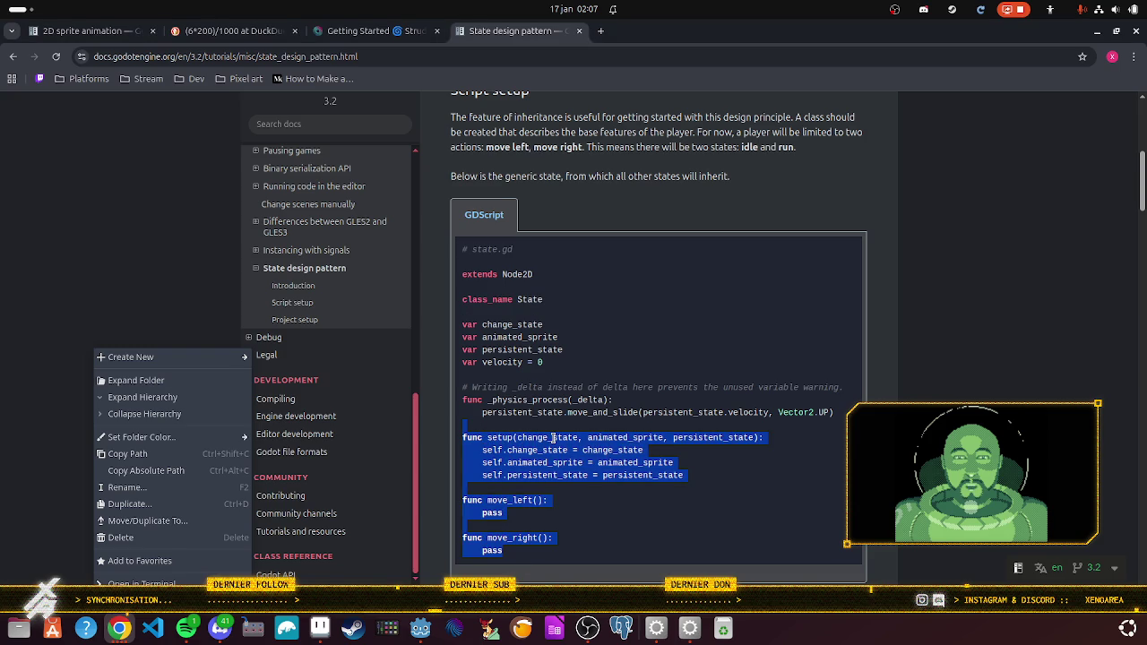
{"action": "left_click", "coordinate": [552, 500]}
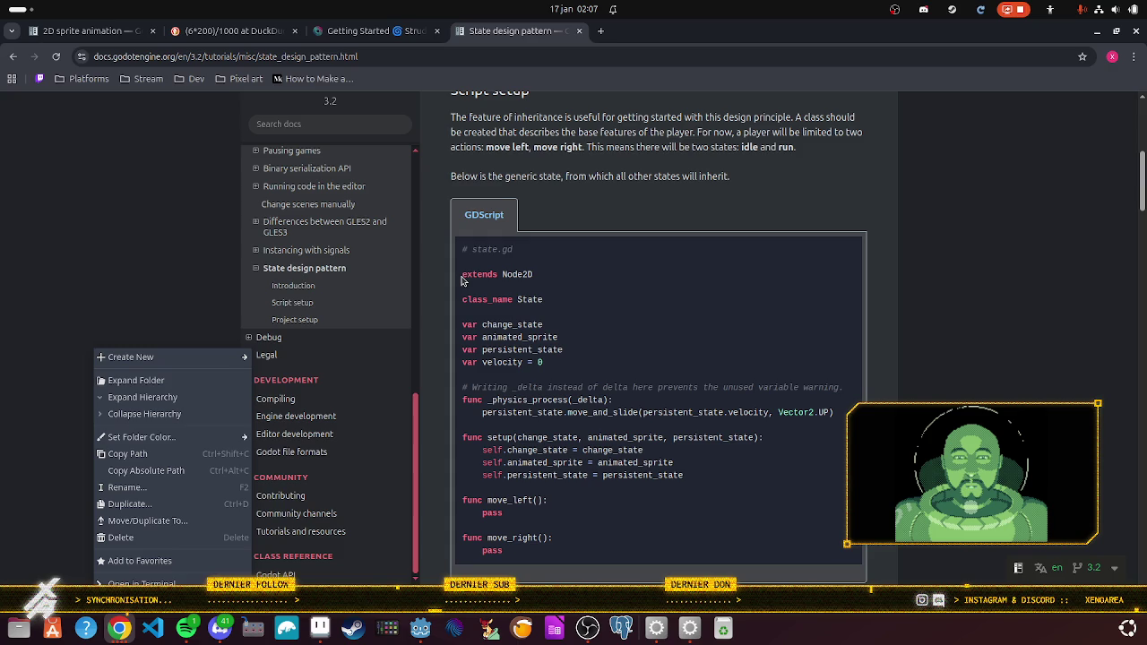
{"action": "scroll", "coordinate": [462, 281], "scroll_direction": "down", "scroll_amount": 2}
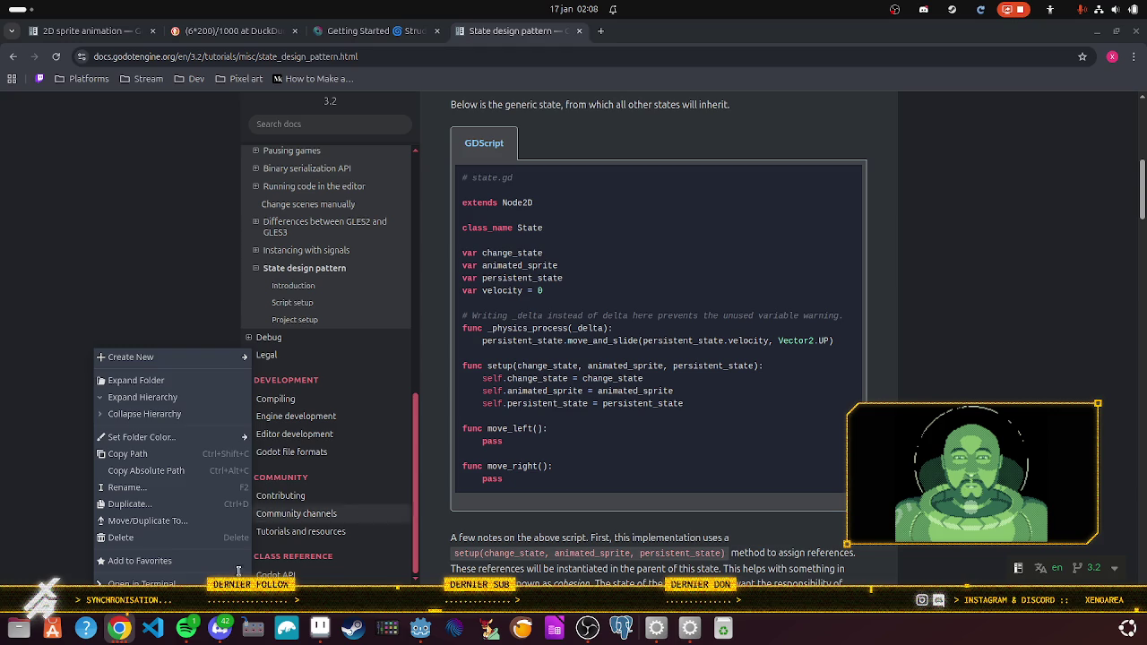
{"action": "left_click", "coordinate": [114, 630]}
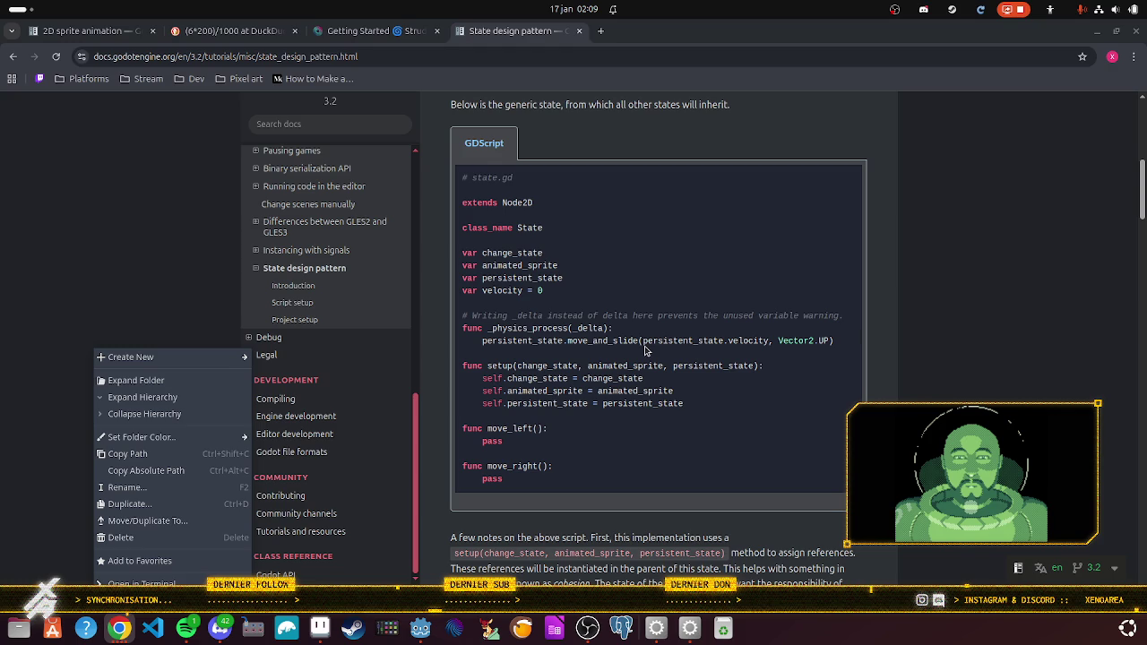
{"action": "scroll", "coordinate": [645, 350], "scroll_direction": "down", "scroll_amount": 2}
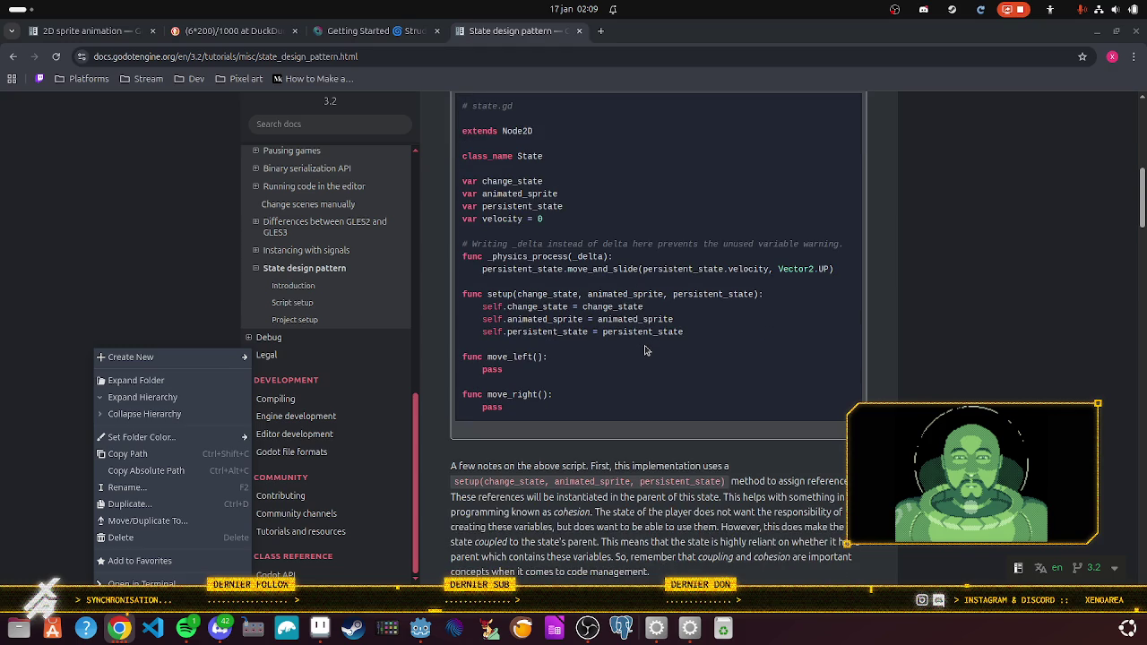
{"action": "scroll", "coordinate": [645, 351], "scroll_direction": "up", "scroll_amount": 2}
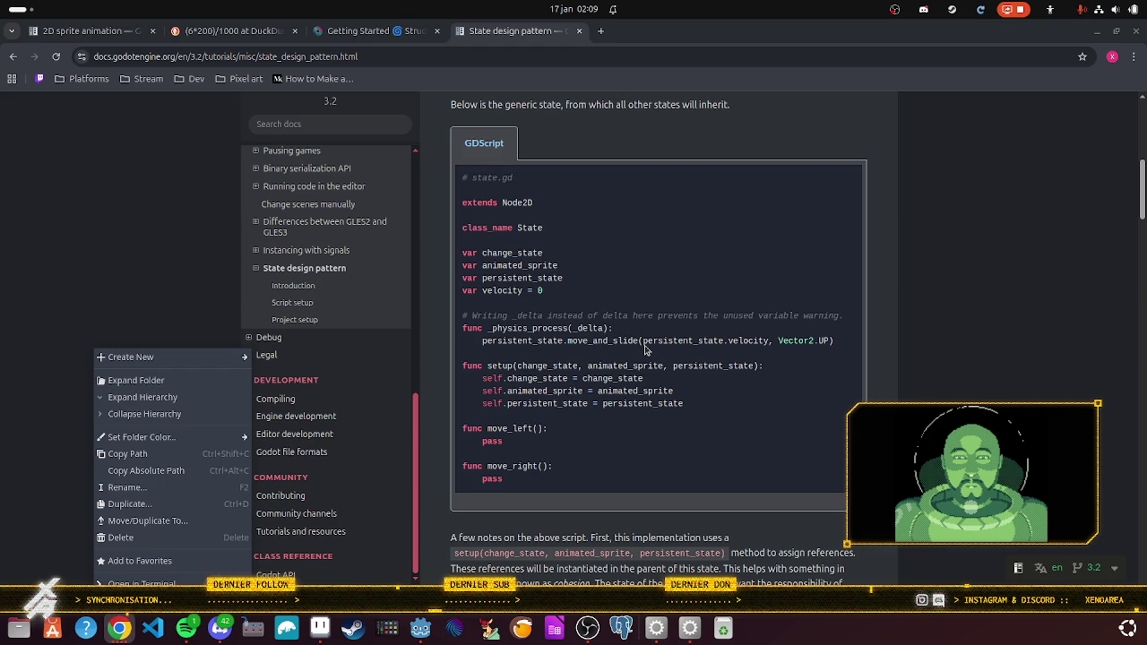
{"action": "scroll", "coordinate": [644, 349], "scroll_direction": "down", "scroll_amount": 8}
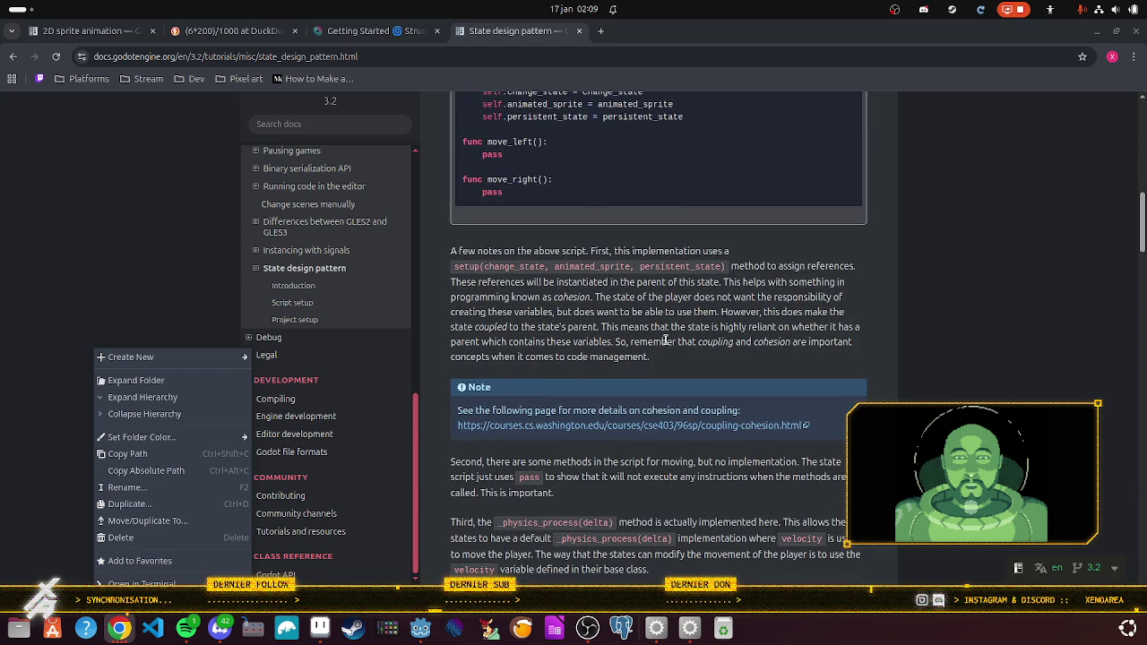
{"action": "scroll", "coordinate": [665, 341], "scroll_direction": "down", "scroll_amount": 10}
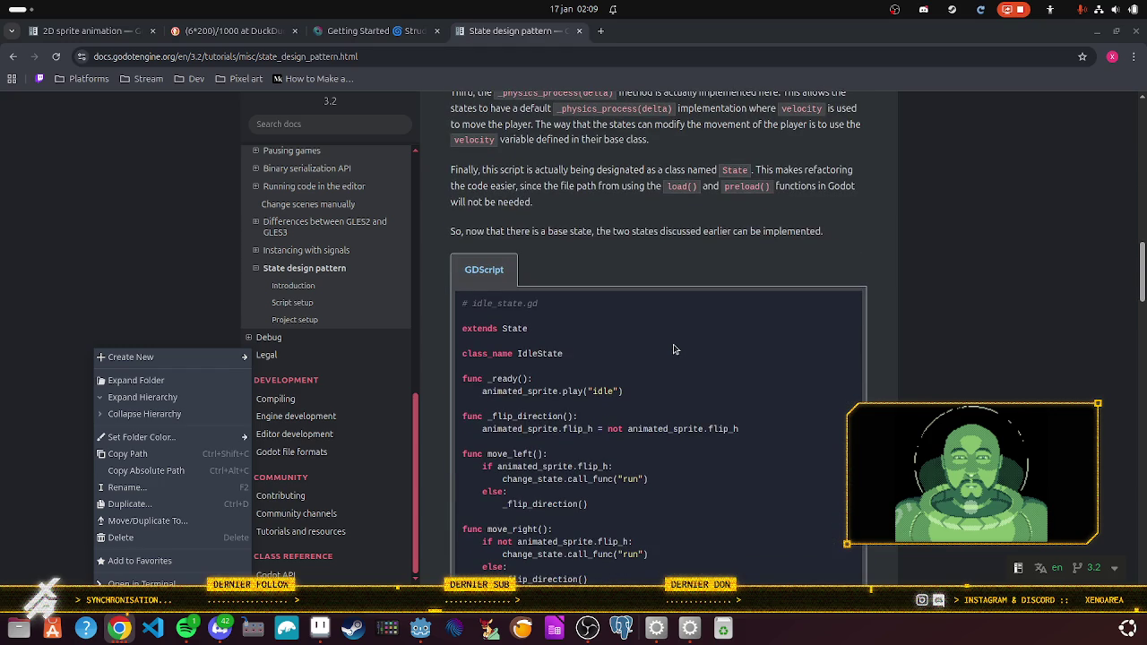
{"action": "scroll", "coordinate": [675, 352], "scroll_direction": "down", "scroll_amount": 2}
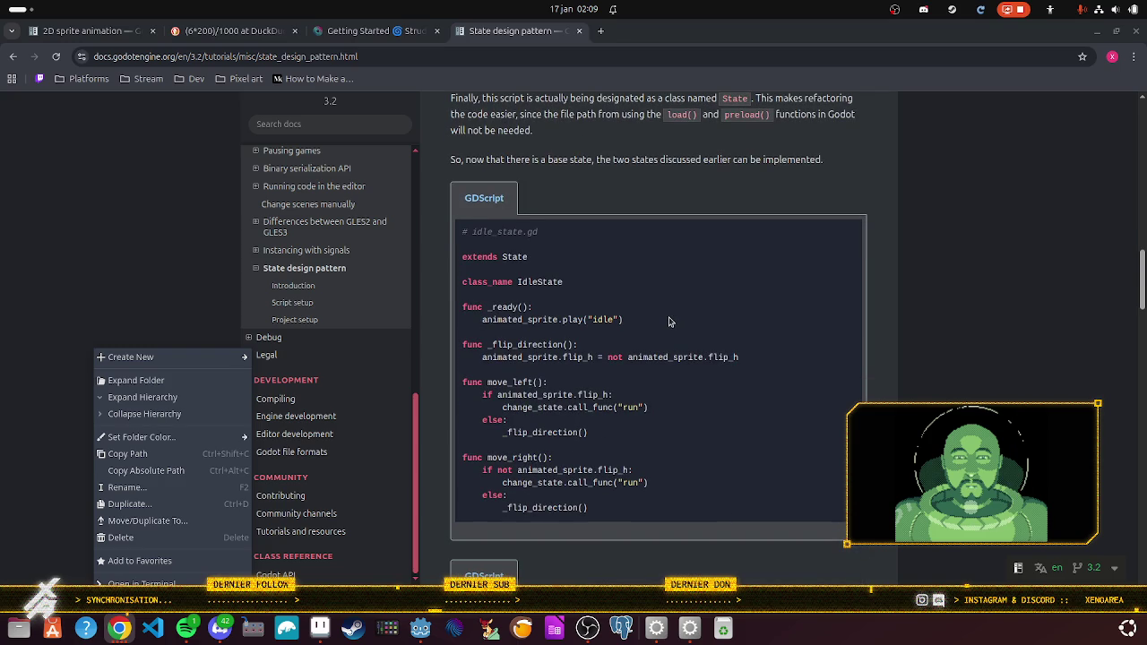
{"action": "left_click", "coordinate": [191, 635]}
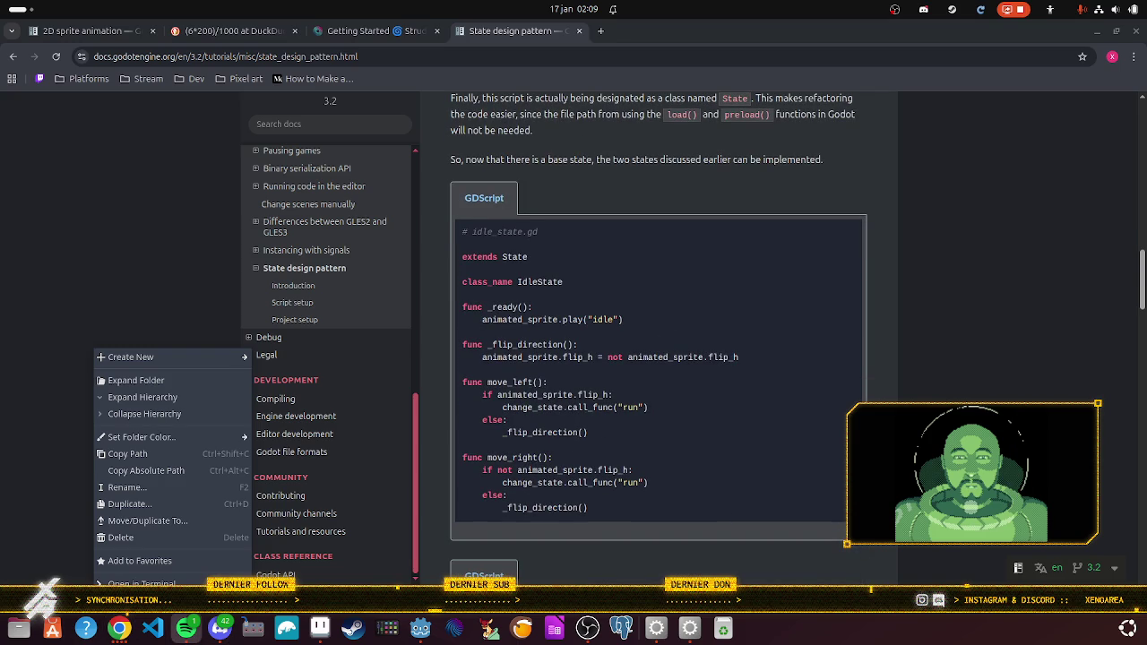
Step: Switch between the Godot editor and music player, then bring the State pattern docs forward
{"action": "key", "text": "alt+Tab"}
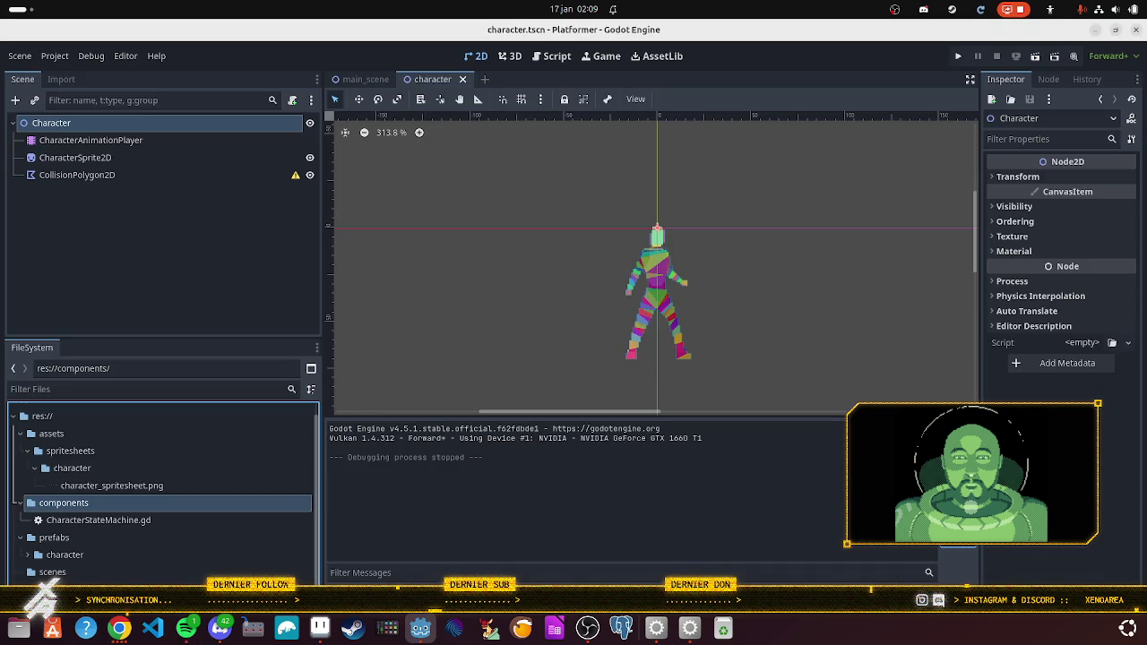
{"action": "key", "text": "alt+Tab"}
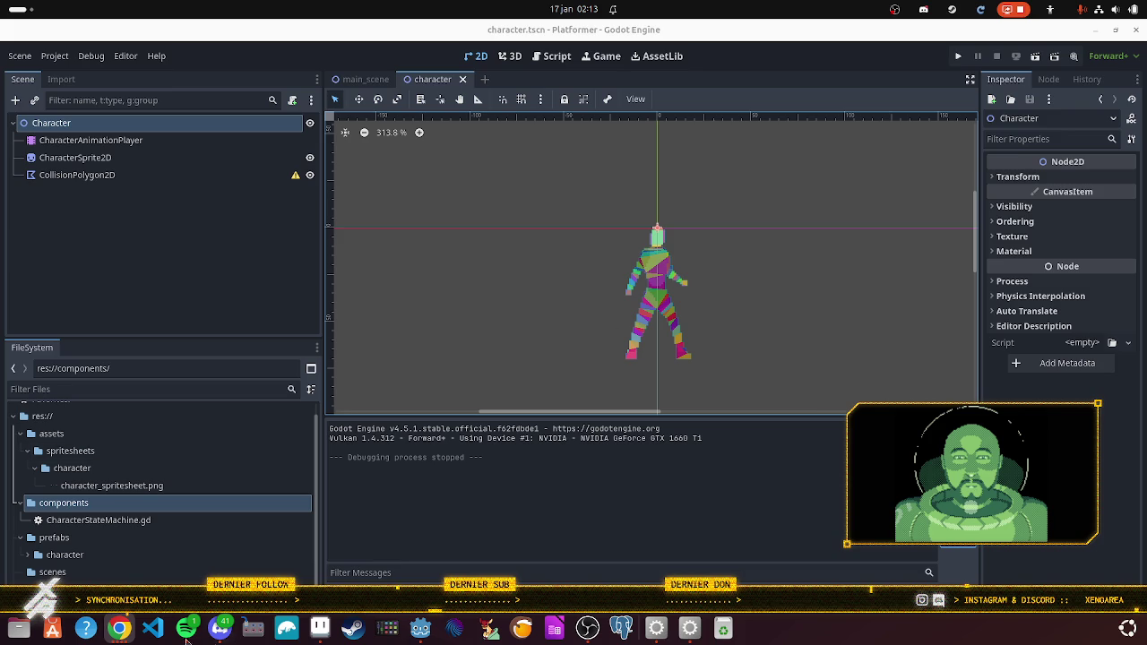
{"action": "left_click", "coordinate": [130, 633]}
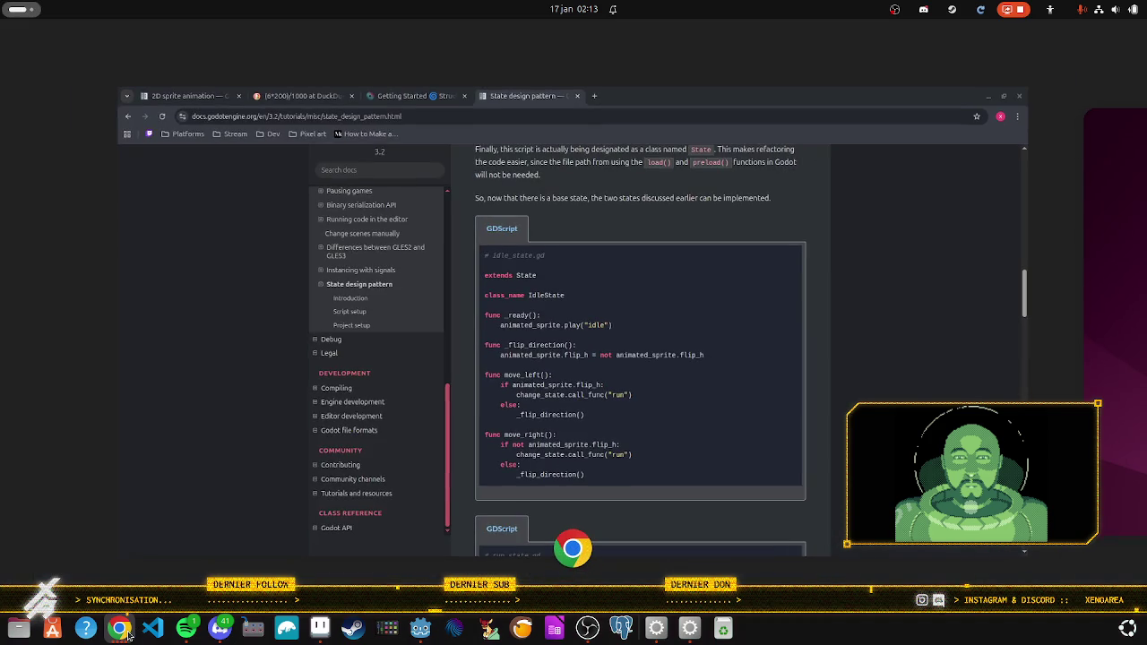
Step: Maximize the docs, scroll past state_factory.gd to persistent_state.gd, then return to Godot
{"action": "left_click", "coordinate": [648, 383]}
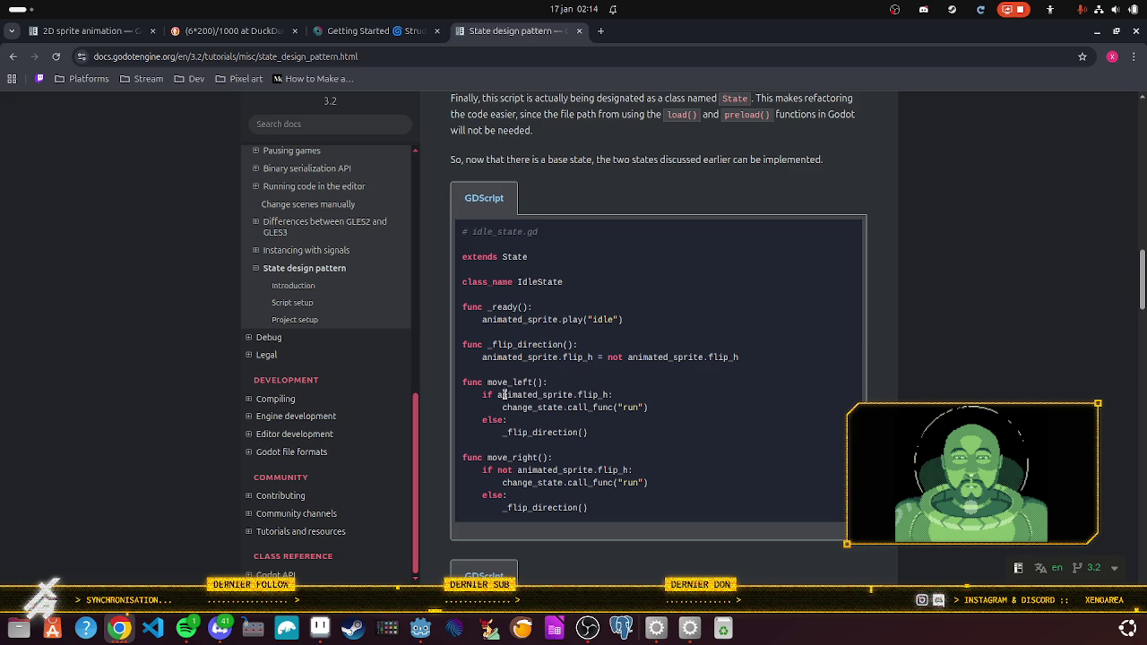
{"action": "scroll", "coordinate": [501, 394], "scroll_direction": "down", "scroll_amount": 5}
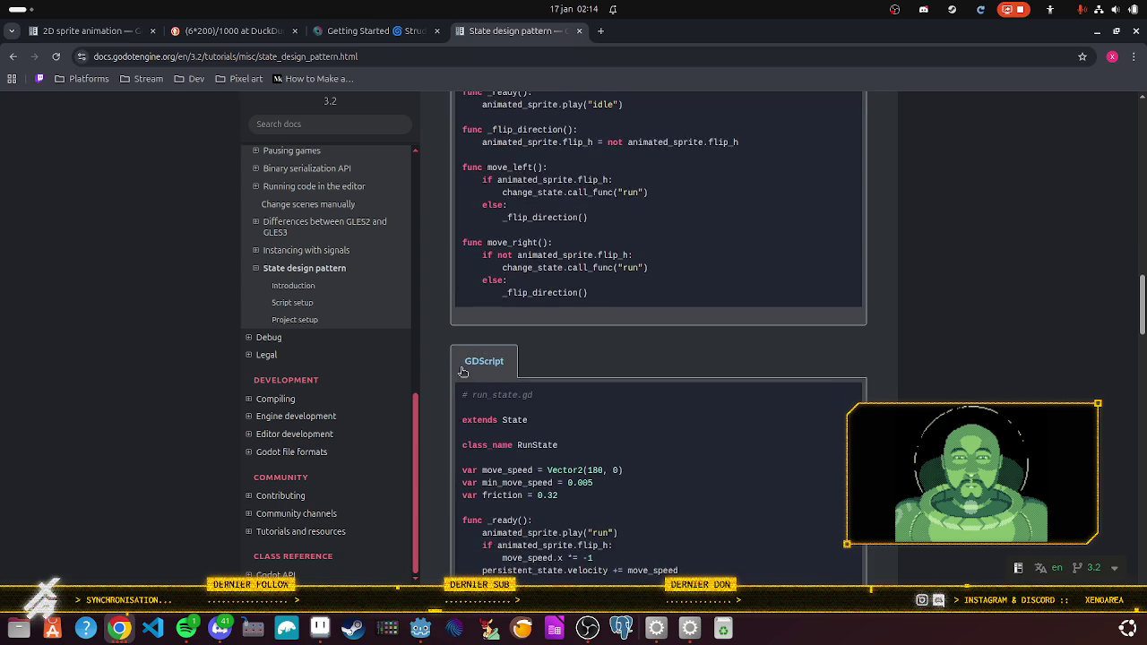
{"action": "scroll", "coordinate": [462, 373], "scroll_direction": "down", "scroll_amount": 3}
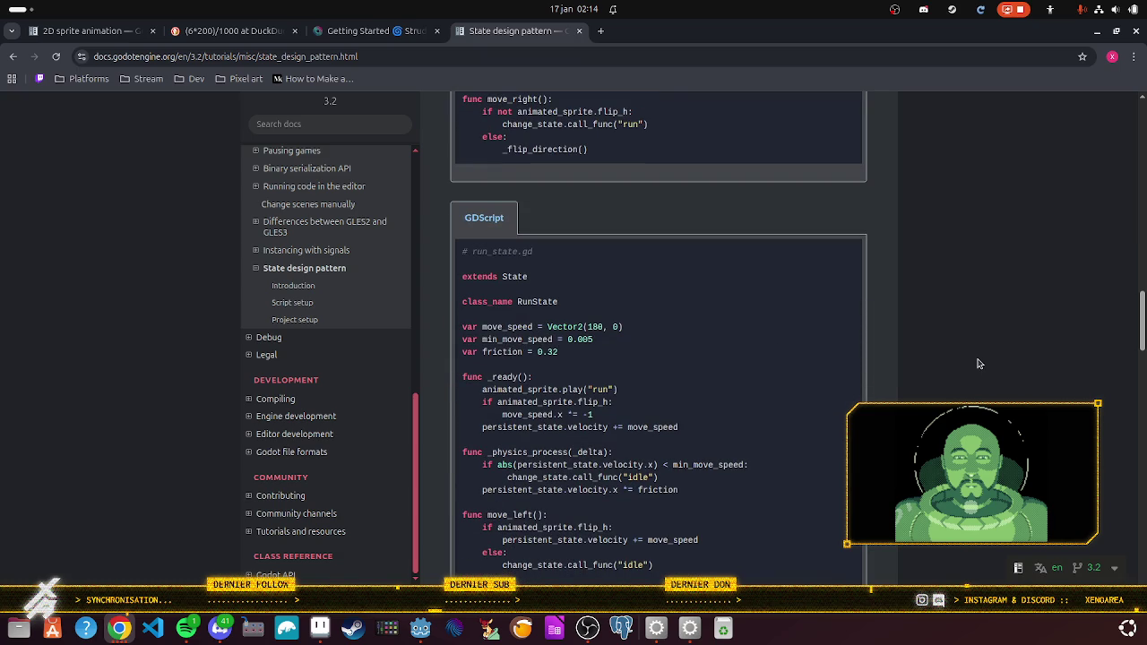
{"action": "scroll", "coordinate": [978, 363], "scroll_direction": "up", "scroll_amount": 3}
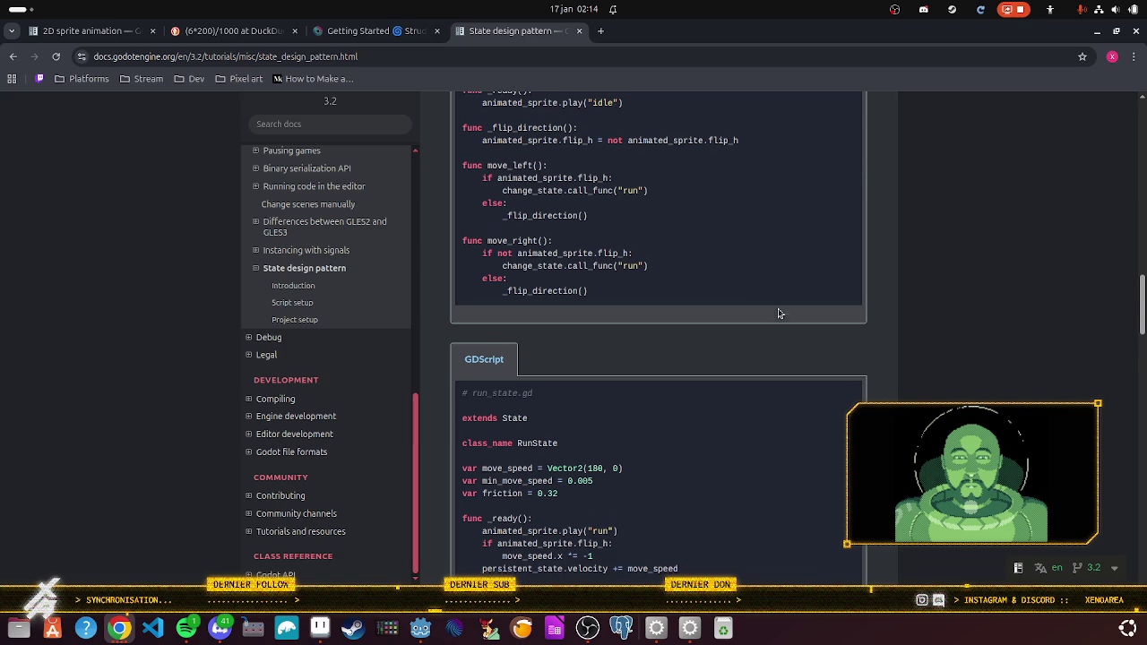
{"action": "scroll", "coordinate": [778, 313], "scroll_direction": "down", "scroll_amount": 2}
{"action": "scroll", "coordinate": [778, 313], "scroll_direction": "down", "scroll_amount": 10}
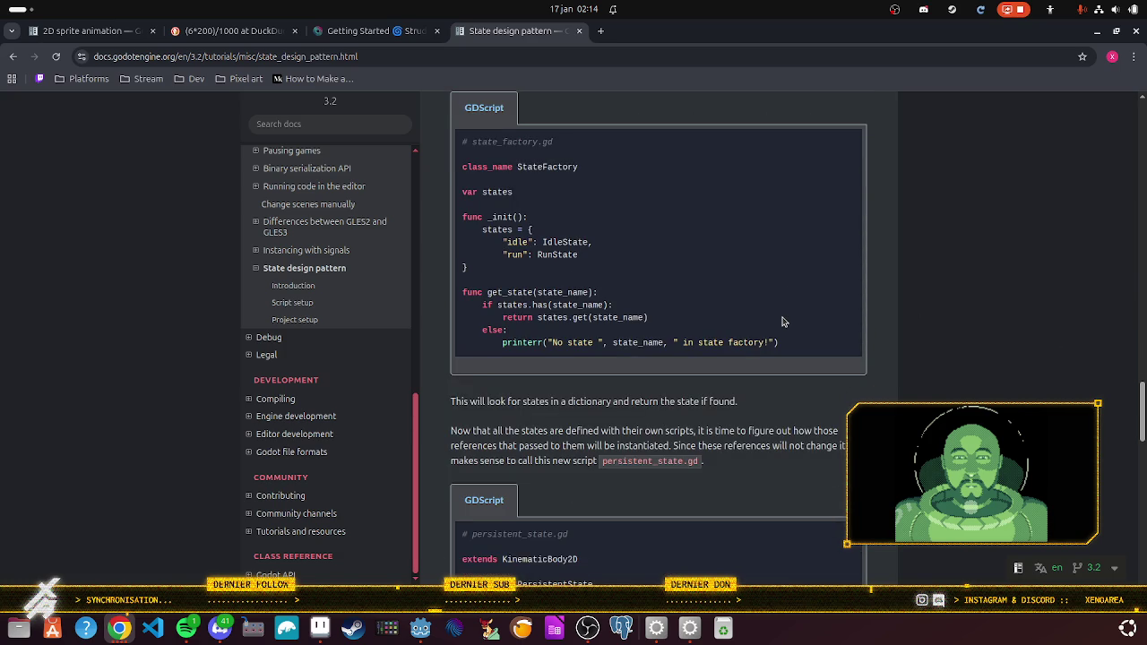
{"action": "scroll", "coordinate": [781, 321], "scroll_direction": "down", "scroll_amount": 2}
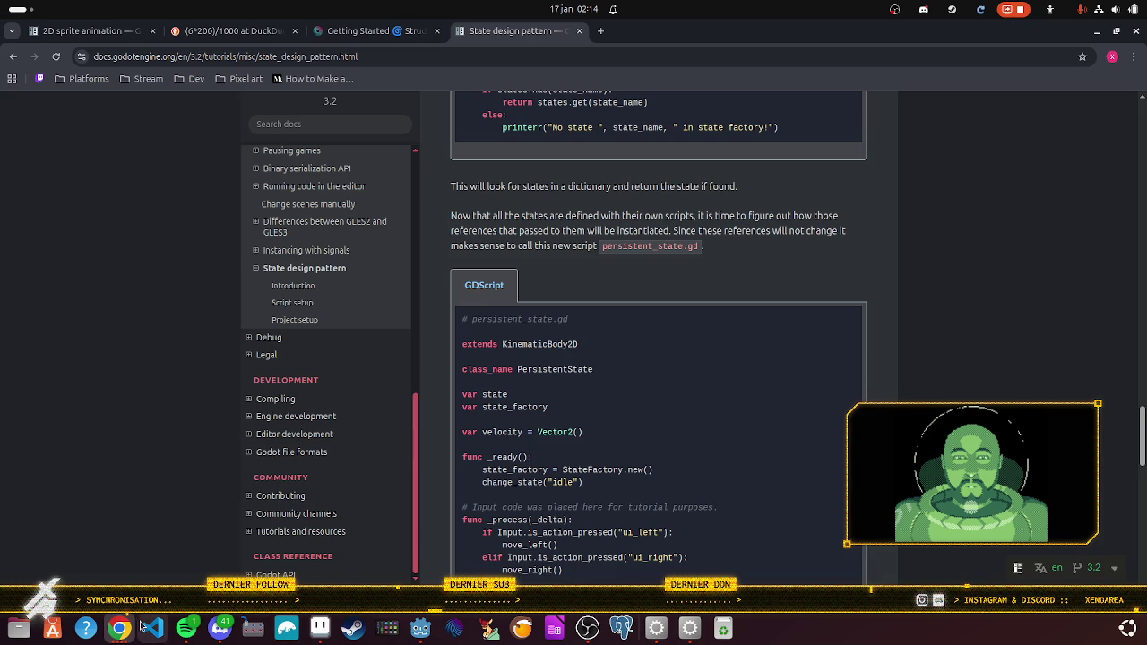
{"action": "left_click", "coordinate": [431, 637]}
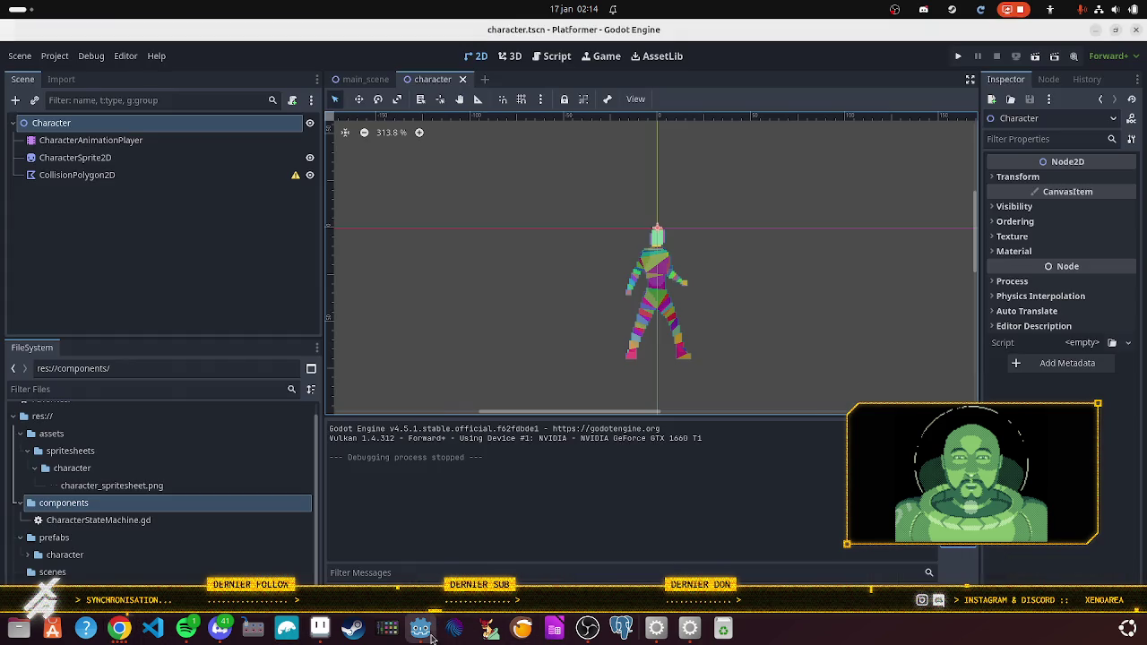
Step: Add a Node2D child under the Character node
{"action": "right_click", "coordinate": [135, 129]}
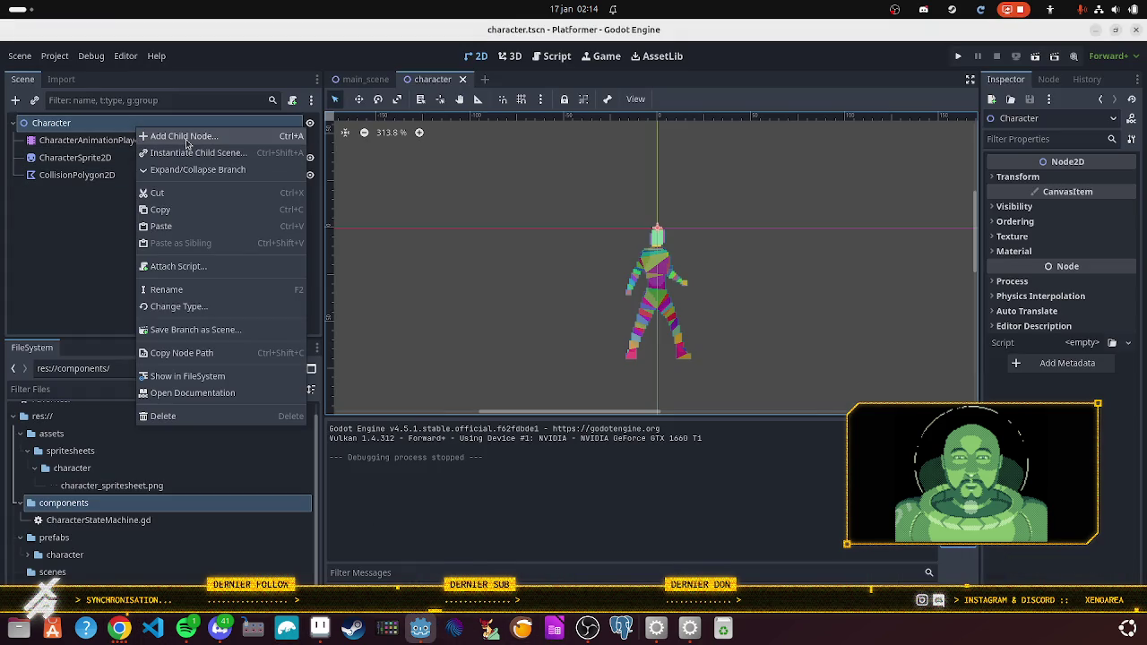
{"action": "left_click", "coordinate": [185, 138]}
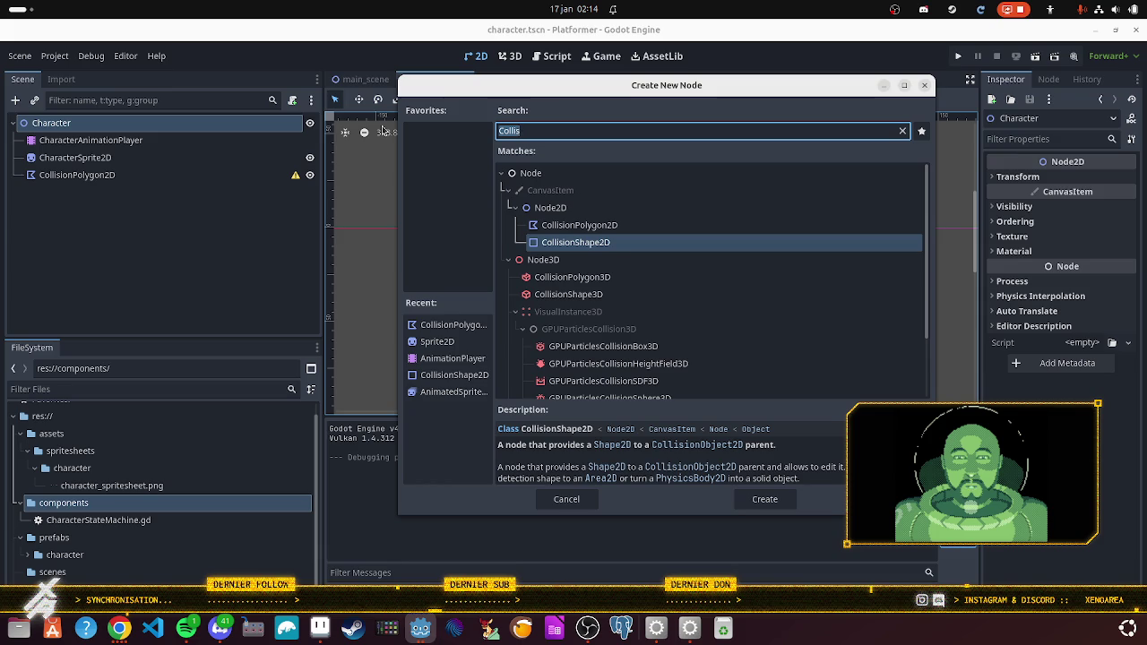
{"action": "type", "text": "Node"}
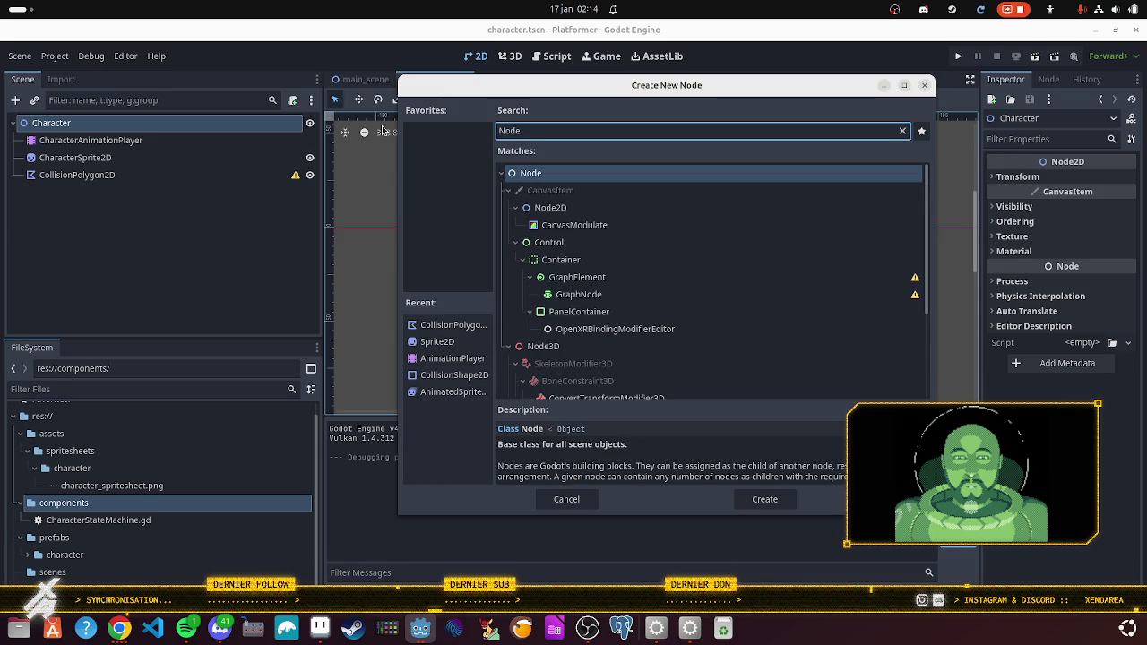
{"action": "type", "text": "2D"}
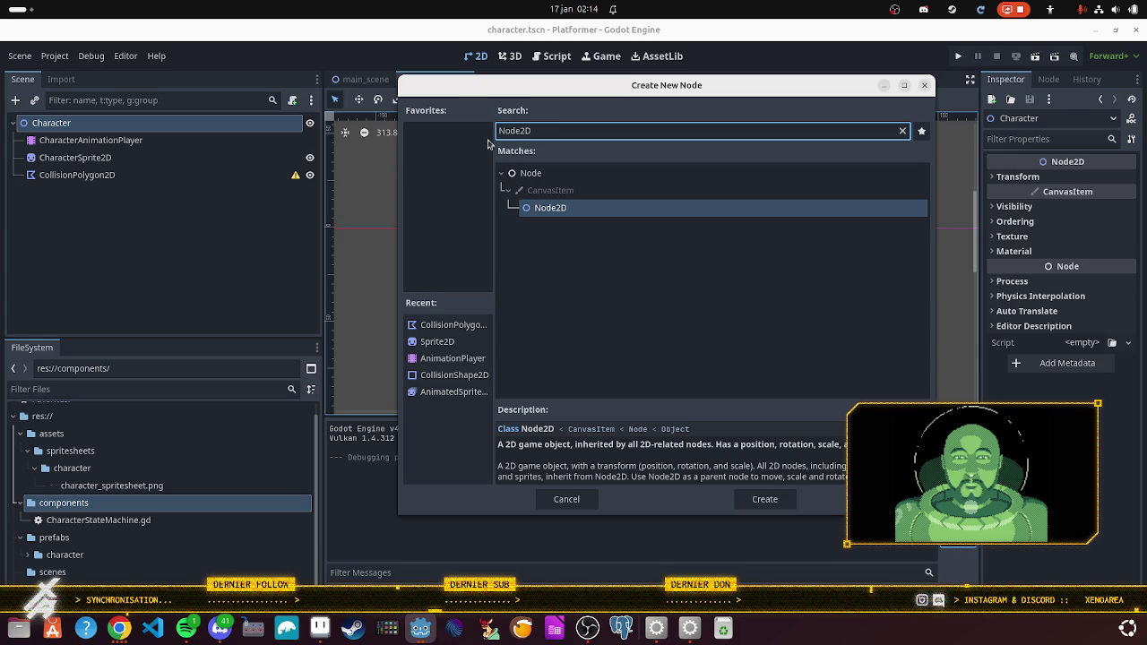
{"action": "left_click", "coordinate": [559, 209]}
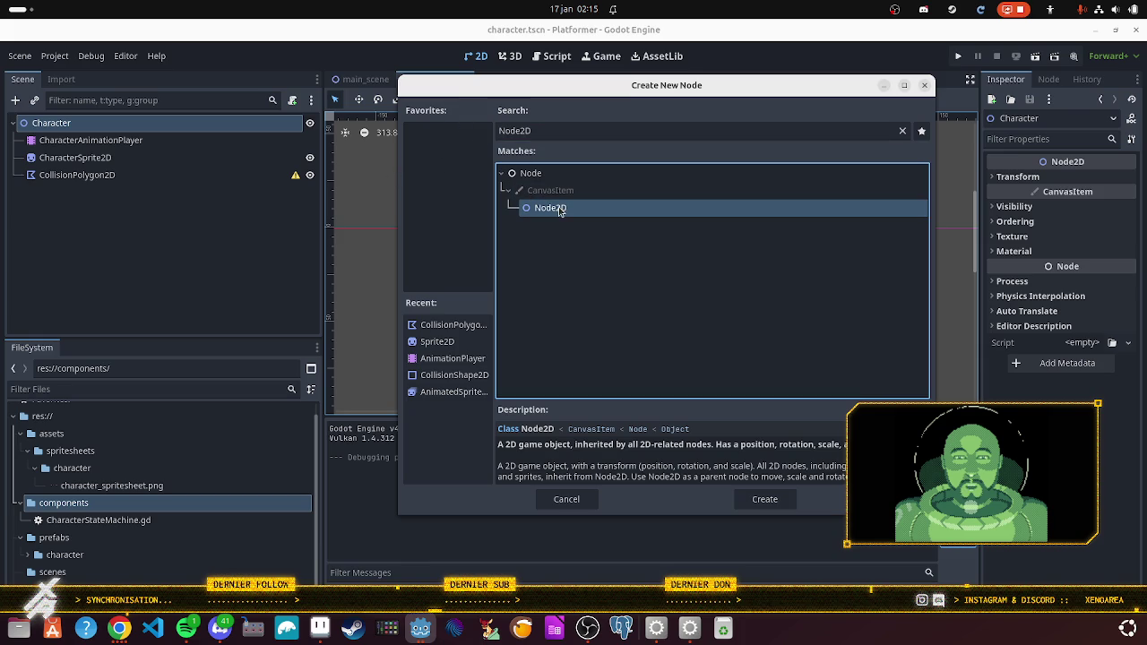
{"action": "left_click", "coordinate": [760, 503]}
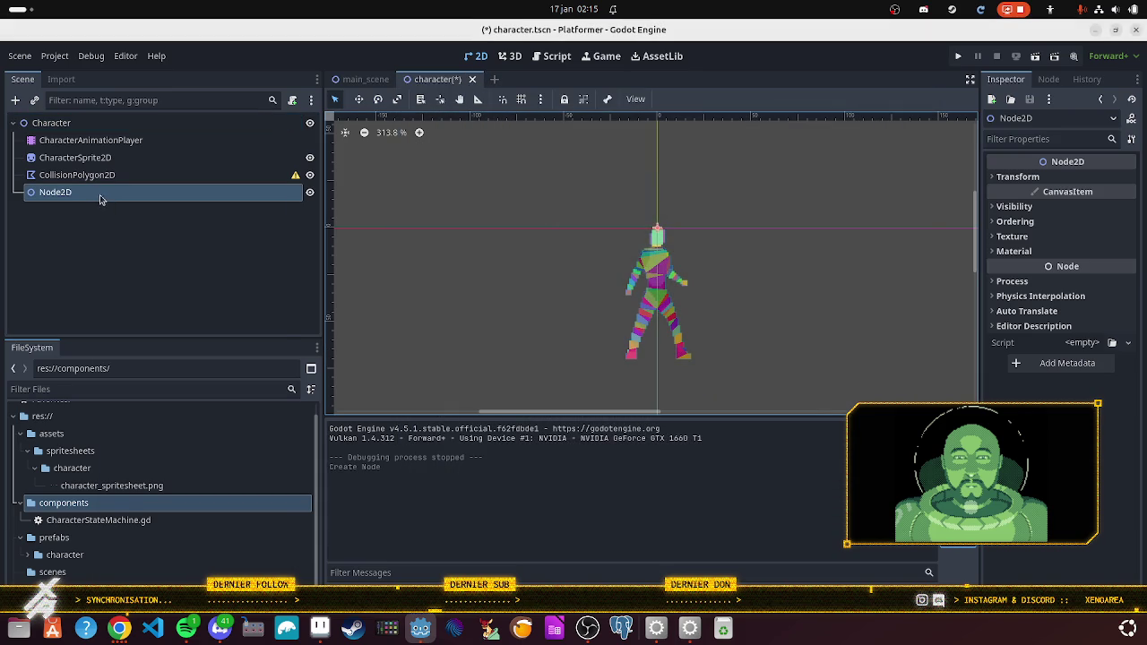
Step: Rename the new Node2D to CharacterStateMachine
{"action": "right_click", "coordinate": [102, 196]}
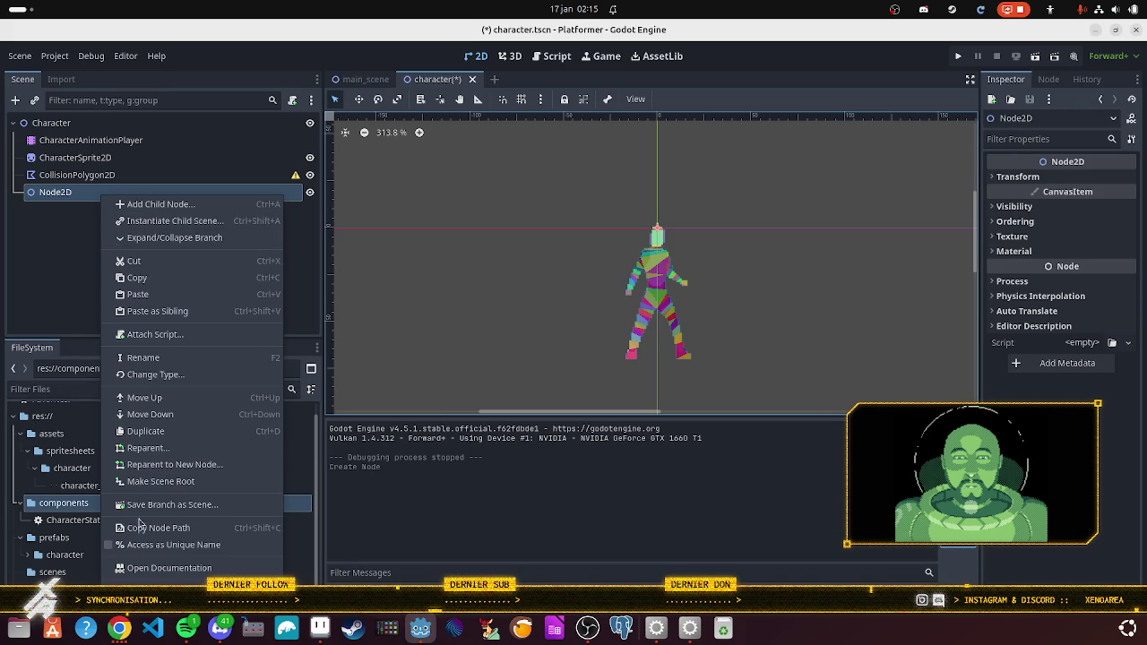
{"action": "left_click", "coordinate": [164, 361]}
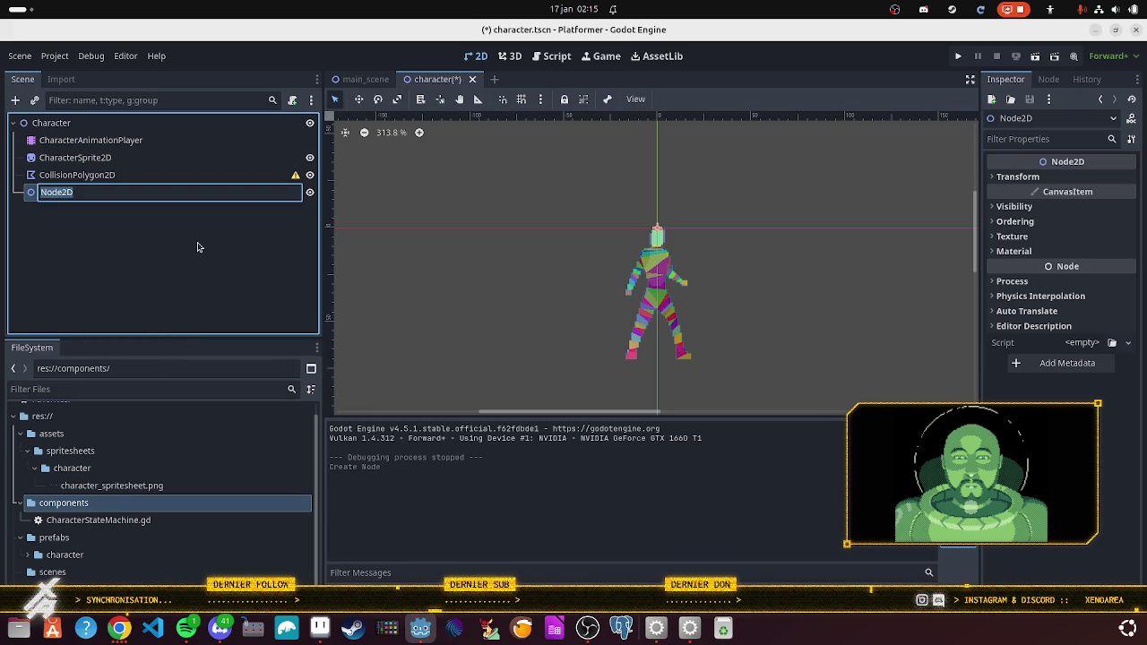
{"action": "type", "text": "CharacterStateMachine"}
{"action": "key", "text": "Return"}
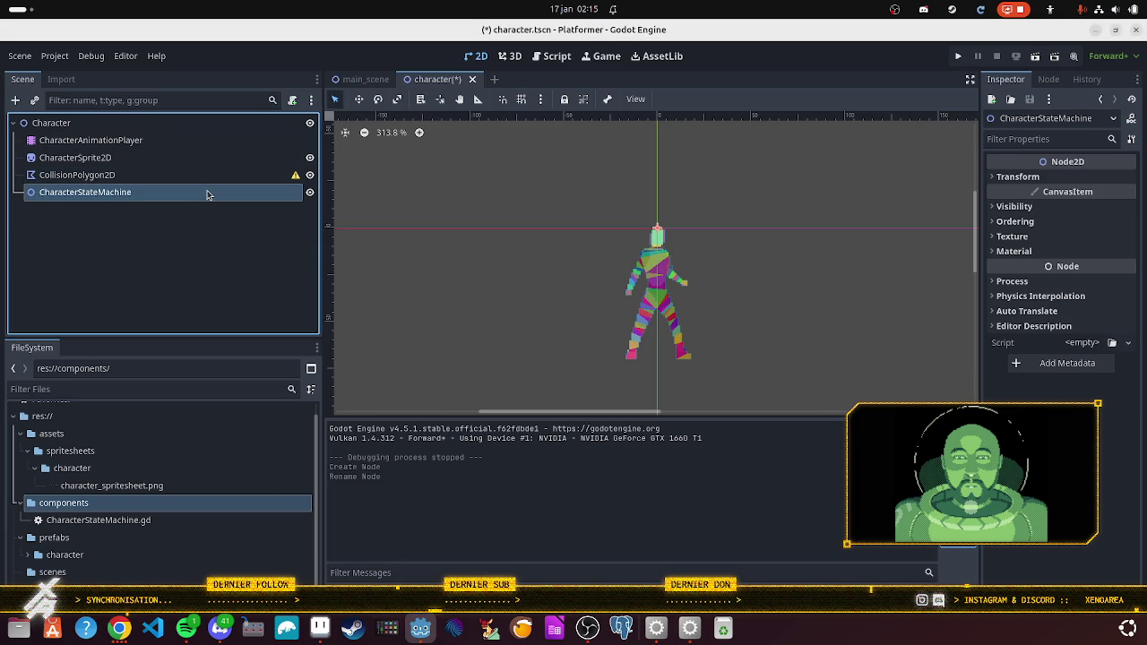
{"action": "right_click", "coordinate": [208, 192]}
Step: Clear a mistyped search, find Node2D, and create it as a child of CharacterStateMachine
{"action": "left_click", "coordinate": [224, 199]}
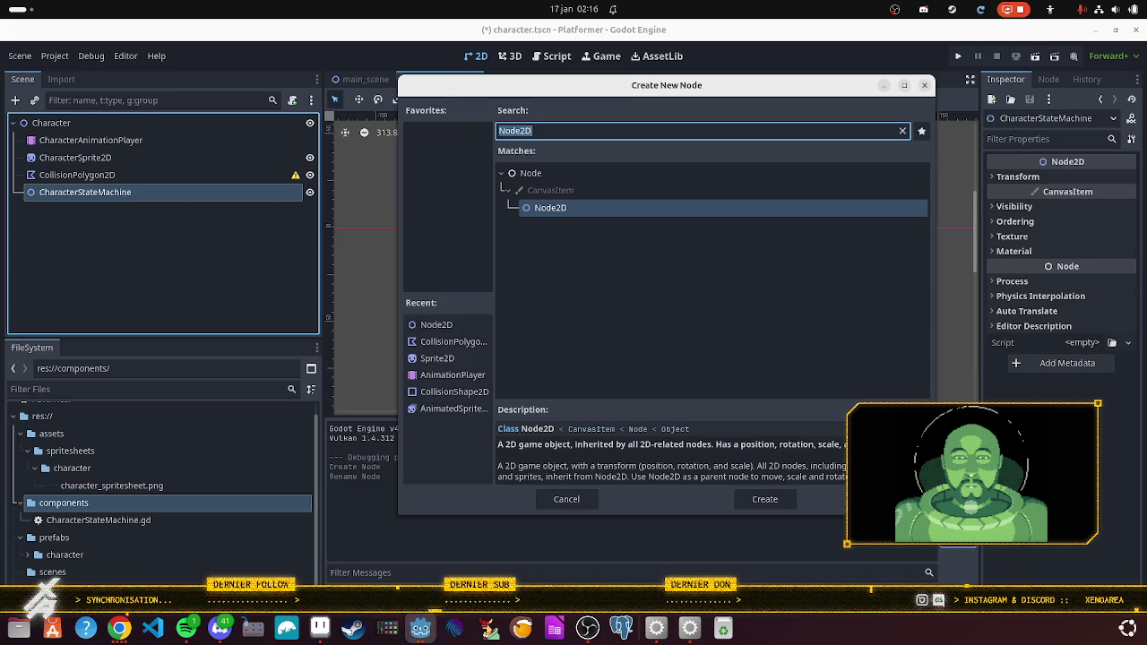
{"action": "type", "text": "Cha"}
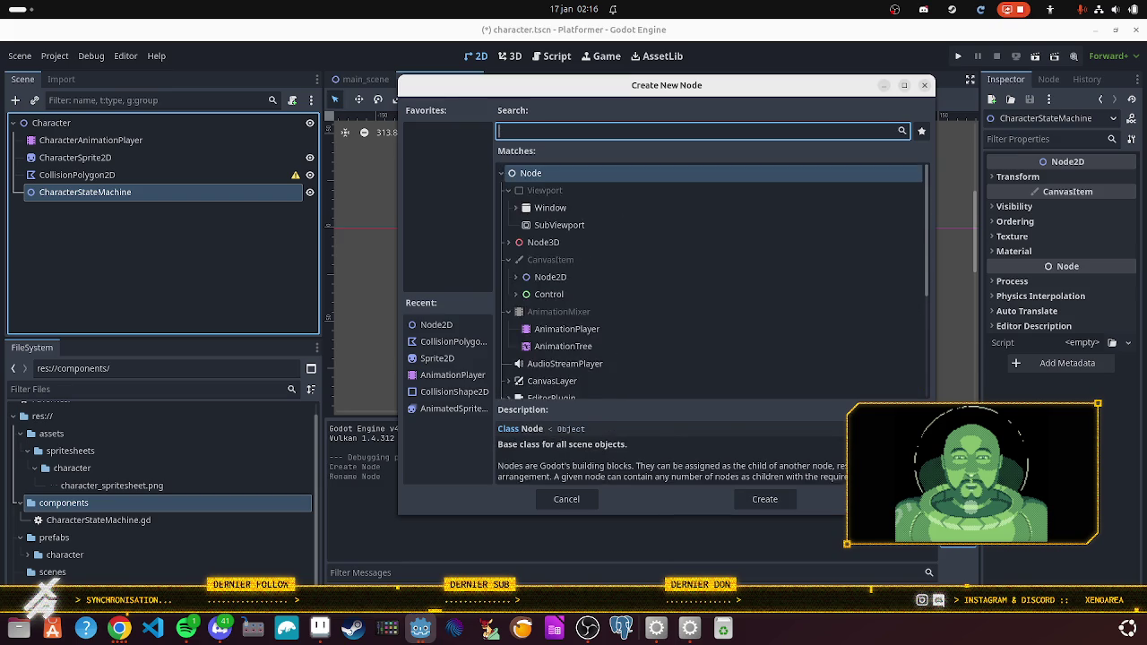
{"action": "type", "text": "racterId"}
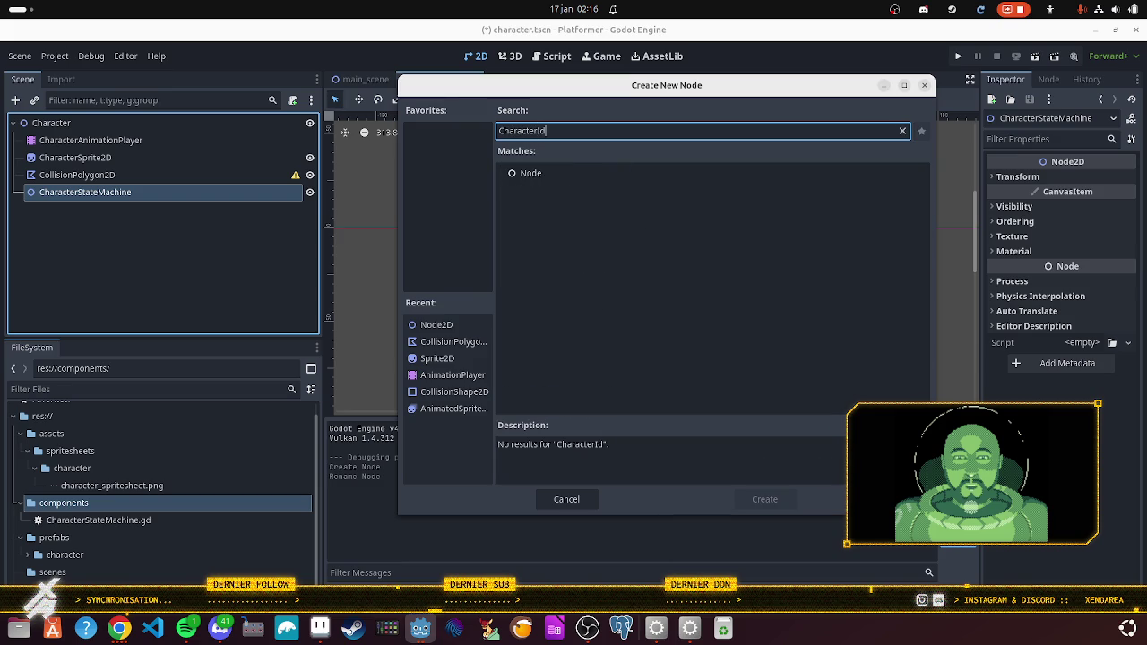
{"action": "type", "text": "leState"}
{"action": "key", "text": "ctrl+a"}
{"action": "key", "text": "BackSpace"}
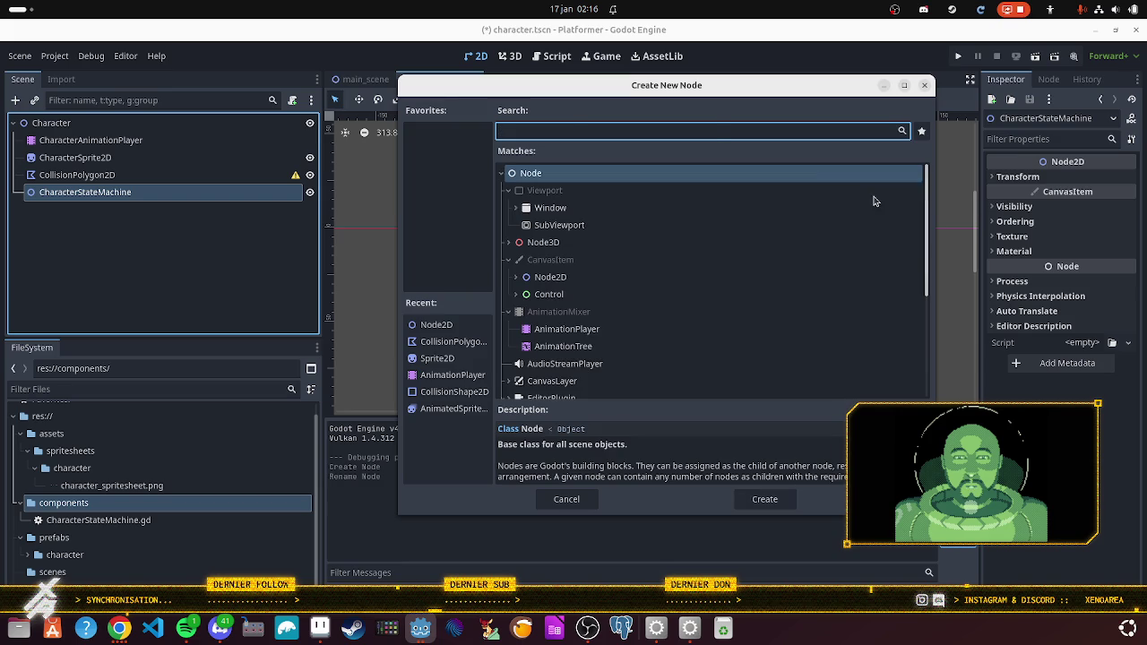
{"action": "type", "text": "Node2D"}
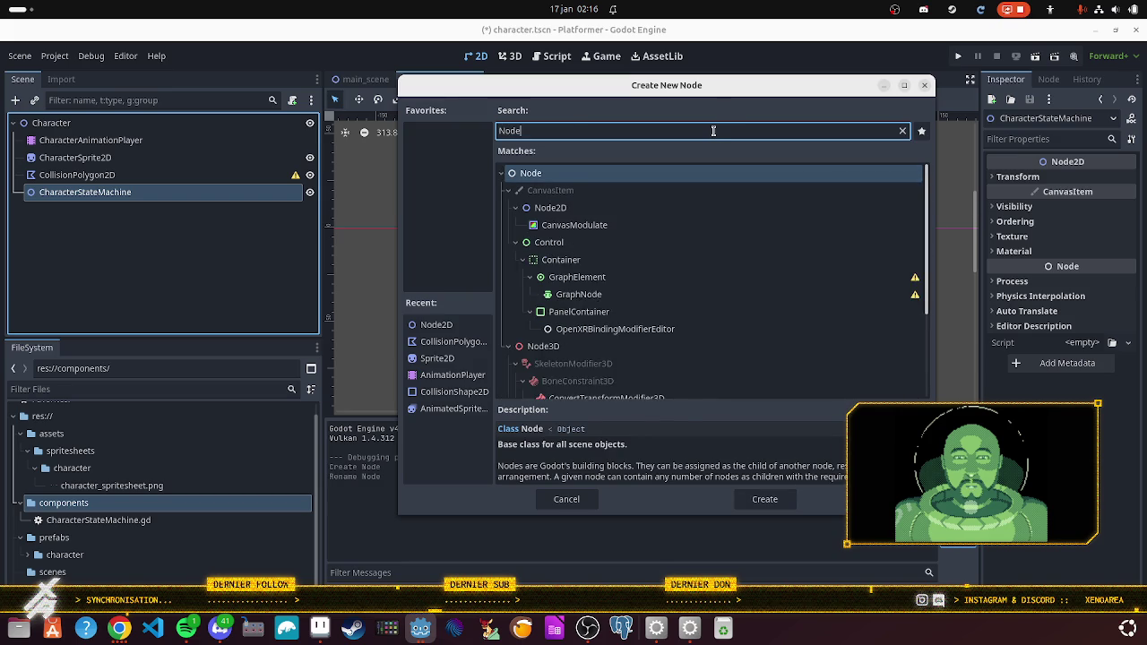
{"action": "left_click", "coordinate": [751, 498]}
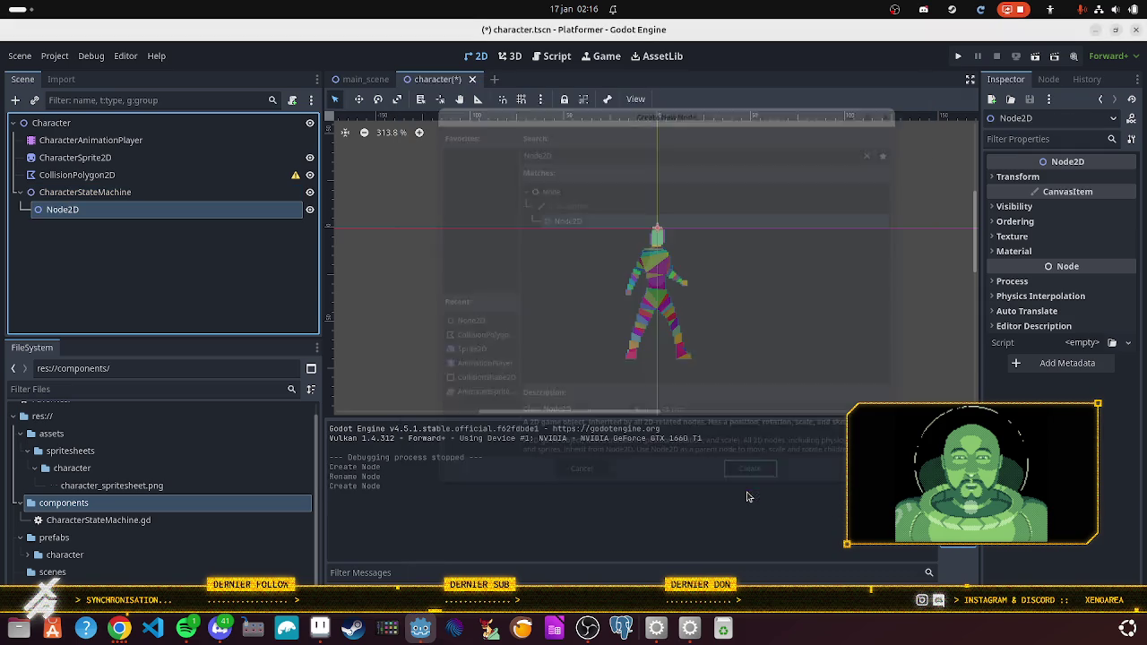
Step: Rename the new Node2D to CharacterIdleState
{"action": "right_click", "coordinate": [88, 210]}
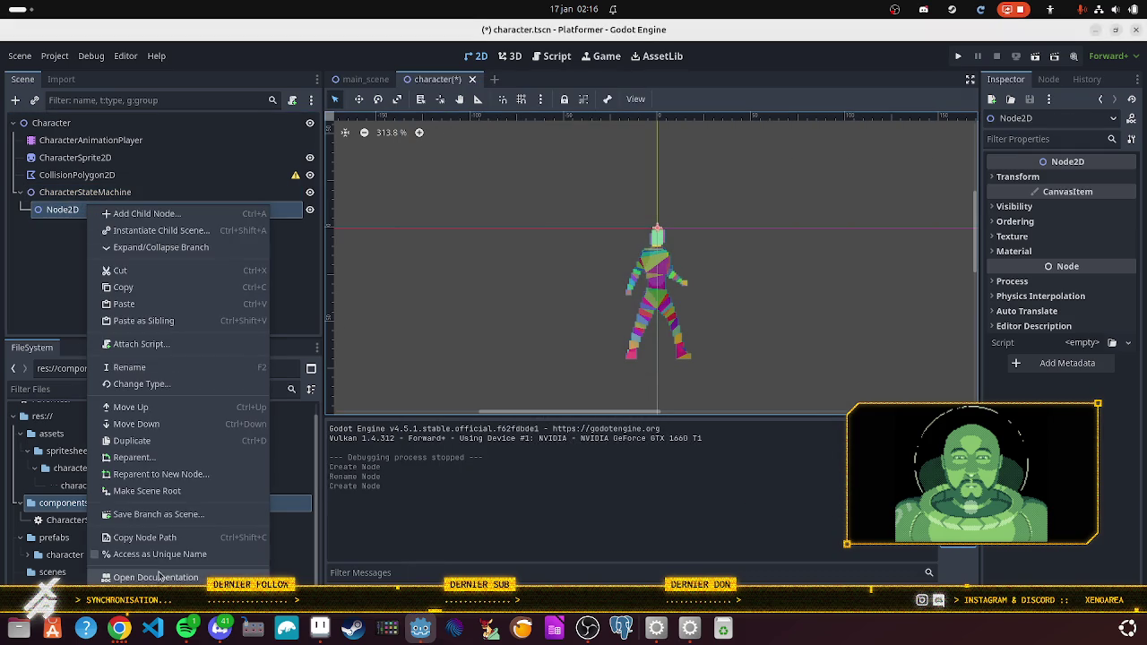
{"action": "left_click", "coordinate": [175, 367]}
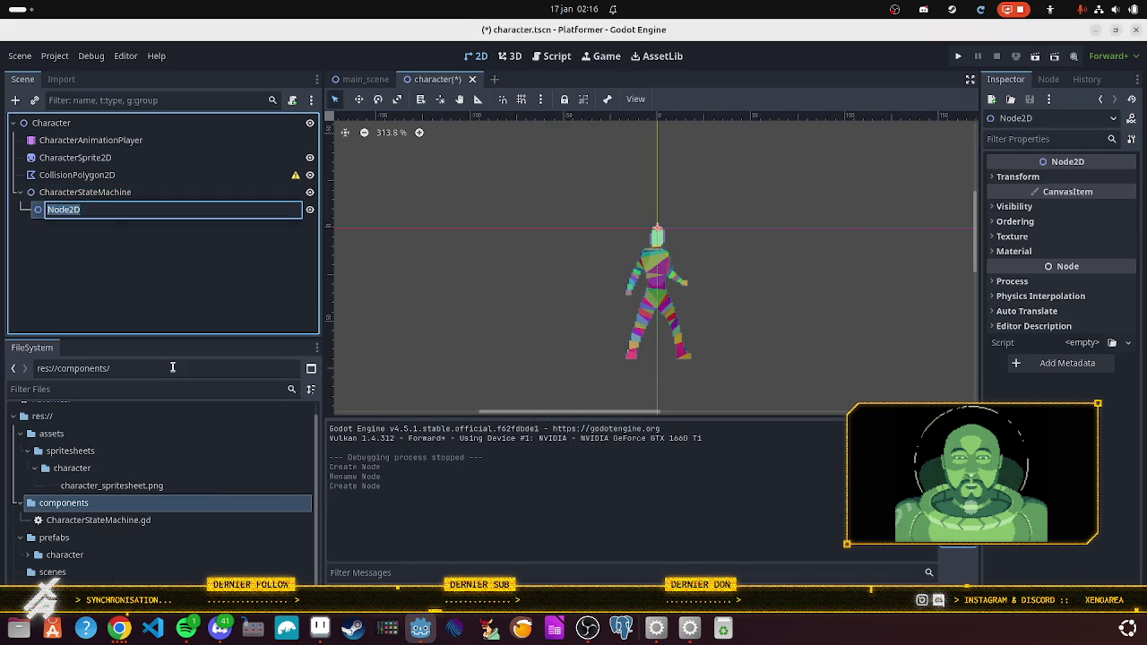
{"action": "type", "text": "CharacterIdleState"}
{"action": "key", "text": "Return"}
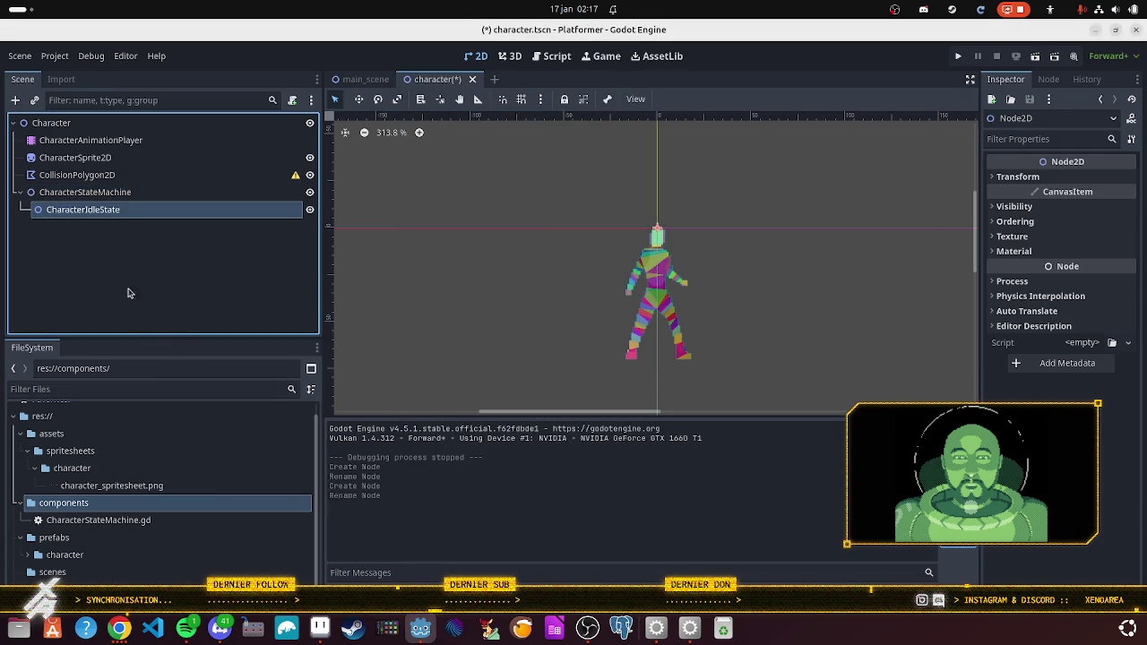
{"action": "left_click", "coordinate": [116, 209]}
{"action": "key", "text": "Escape"}
Step: Duplicate CharacterIdleState and rename the copy to CharacterRunningState
{"action": "key", "text": "ctrl+d"}
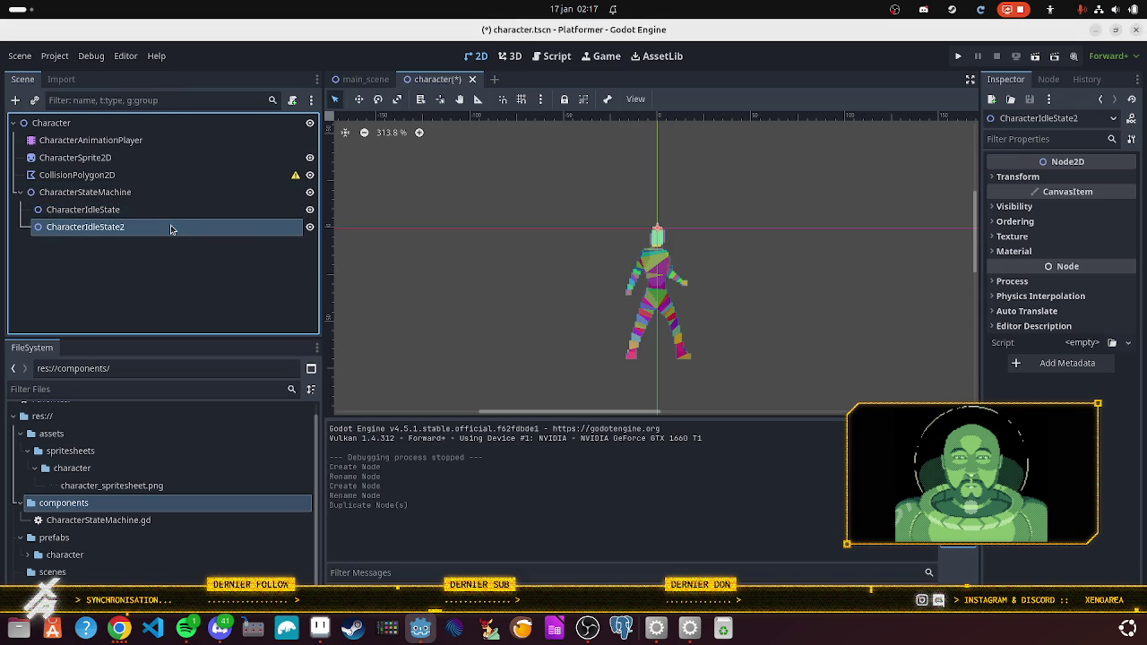
{"action": "left_click", "coordinate": [162, 227]}
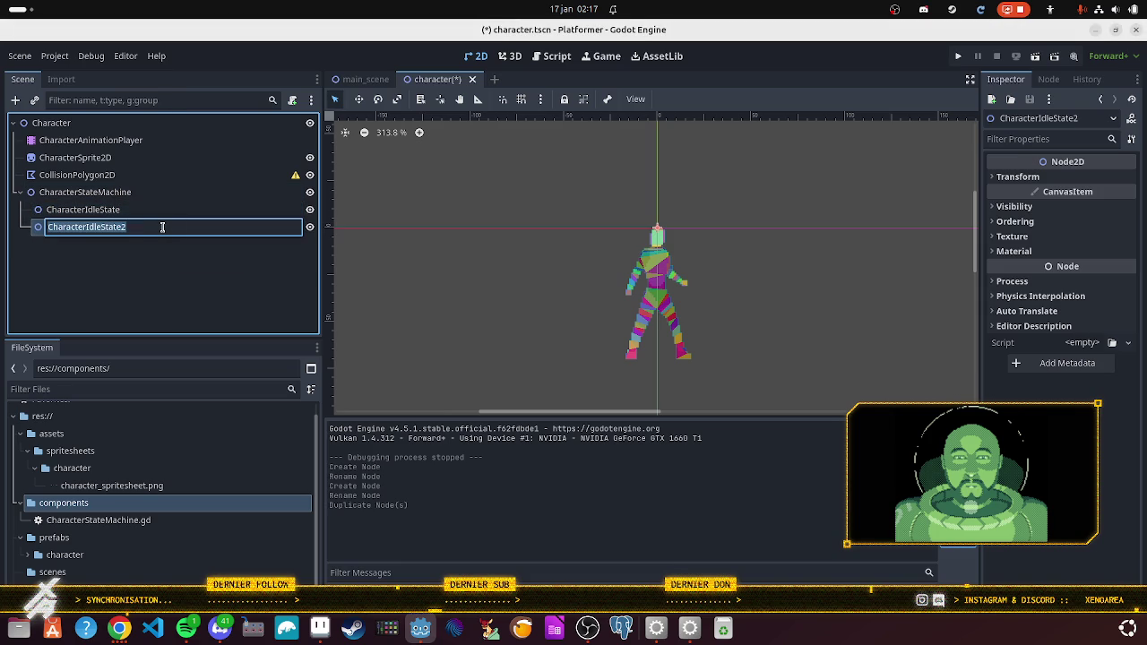
{"action": "key", "text": "End"}
{"action": "key", "text": "BackSpace"}
{"action": "key", "text": "Left"}
{"action": "key", "text": "Left"}
{"action": "key", "text": "BackSpace"}
{"action": "key", "text": "BackSpace"}
{"action": "key", "text": "BackSpace"}
{"action": "type", "text": "Running"}
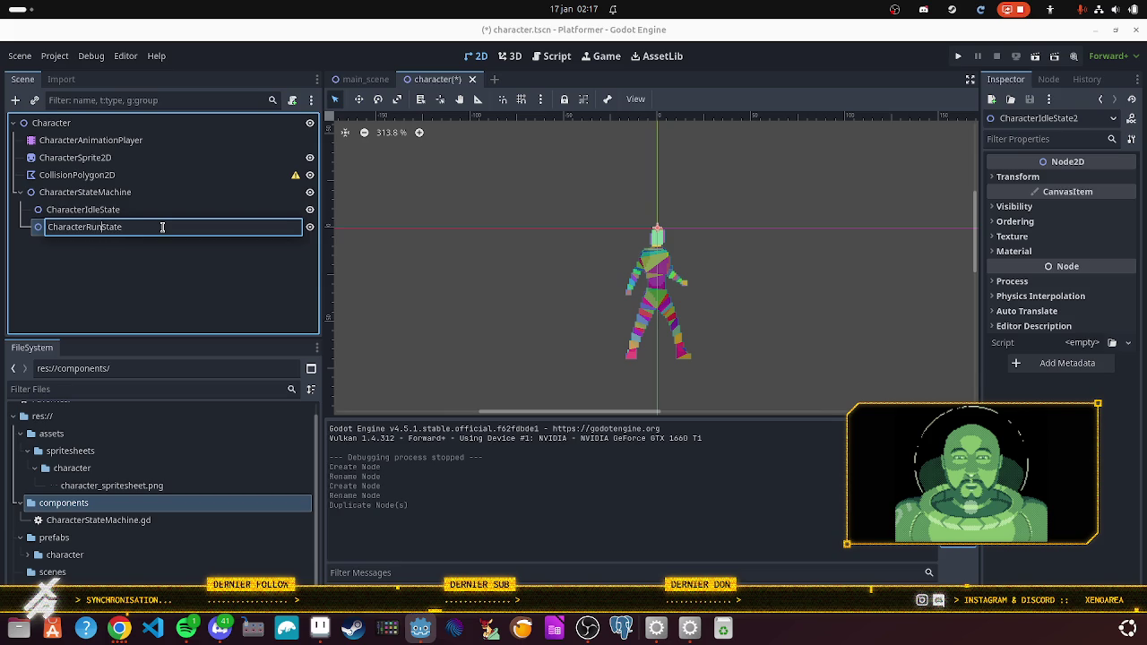
{"action": "key", "text": "Return"}
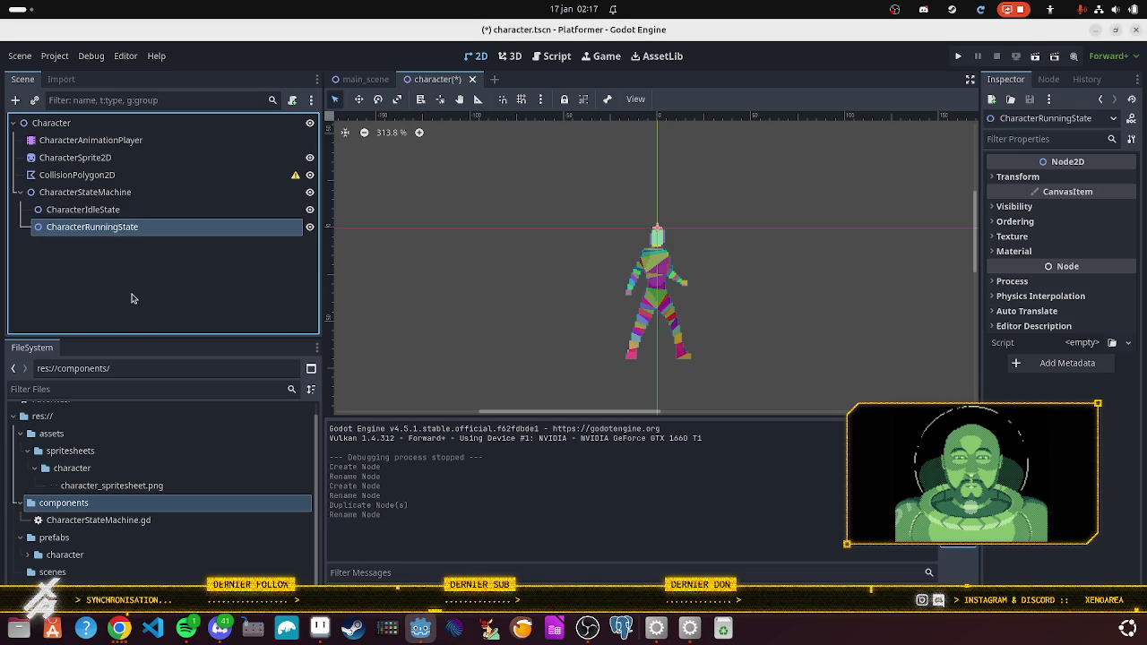
Step: Create a new script named State.gd in the components folder
{"action": "right_click", "coordinate": [114, 503]}
{"action": "mouse_move", "coordinate": [149, 358]}
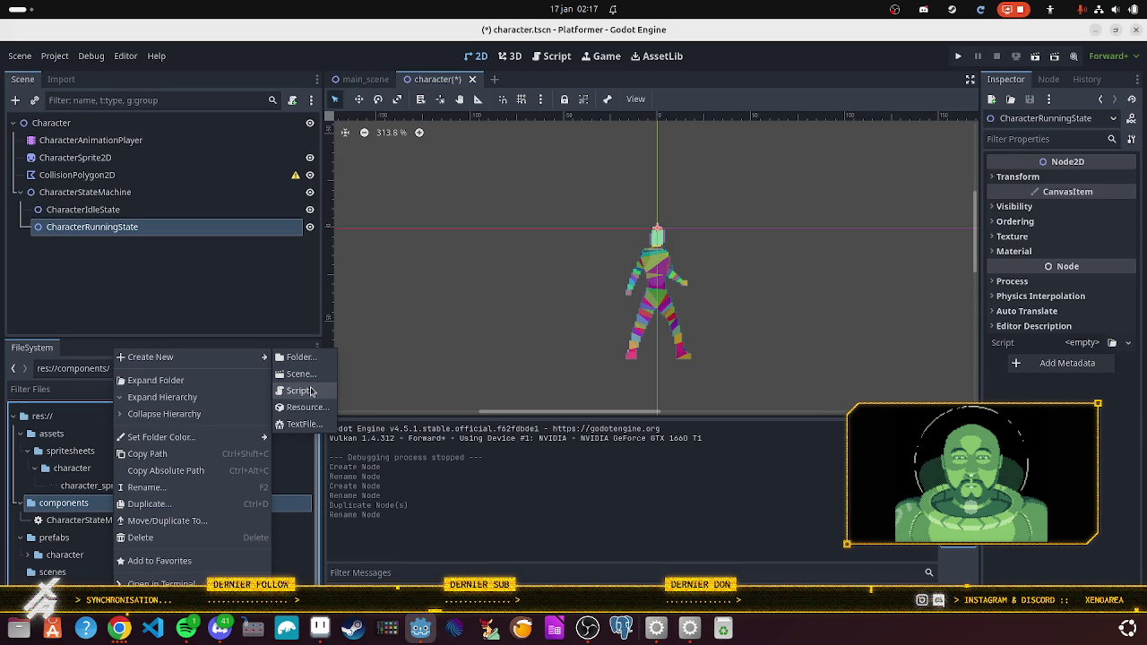
{"action": "left_click", "coordinate": [299, 391]}
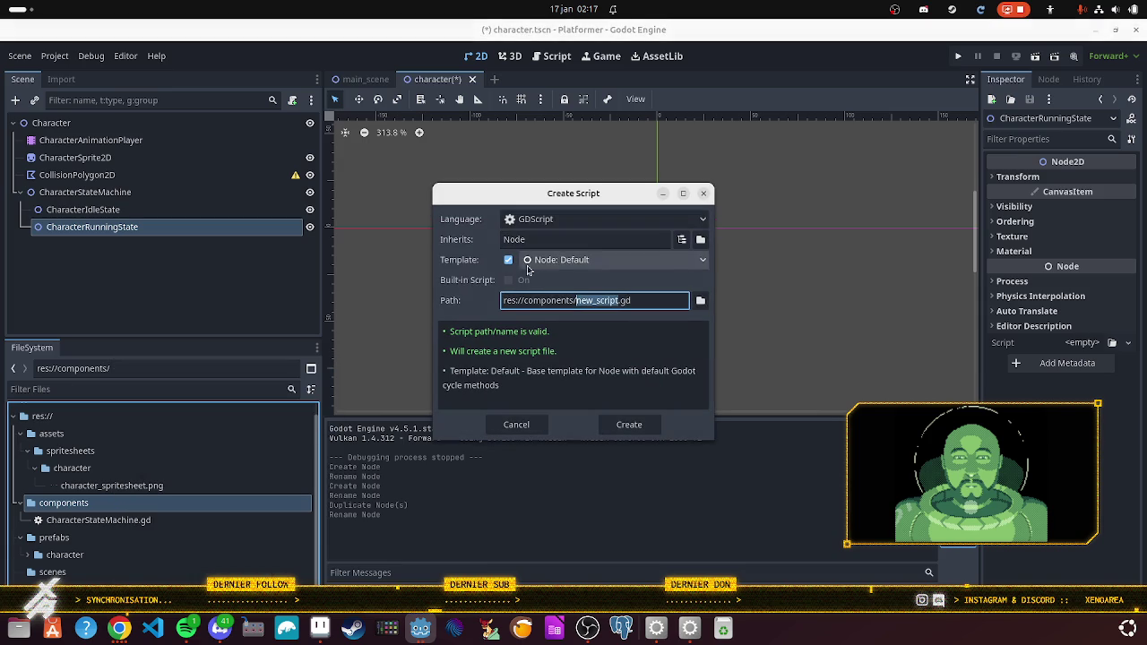
{"action": "type", "text": "State"}
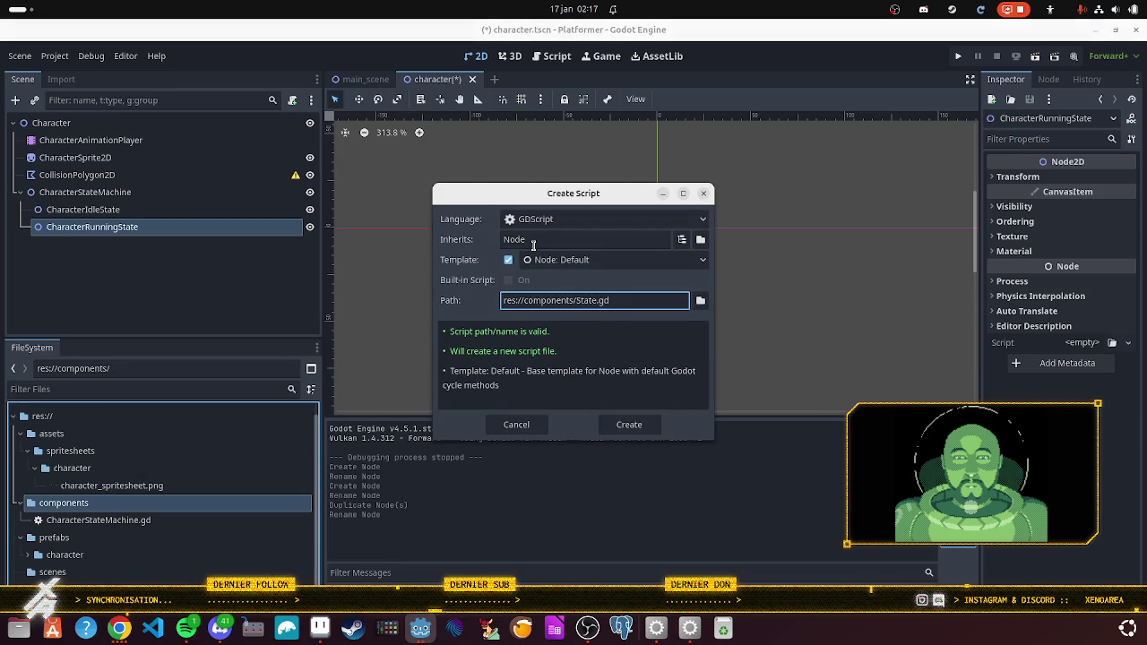
{"action": "left_click", "coordinate": [645, 421]}
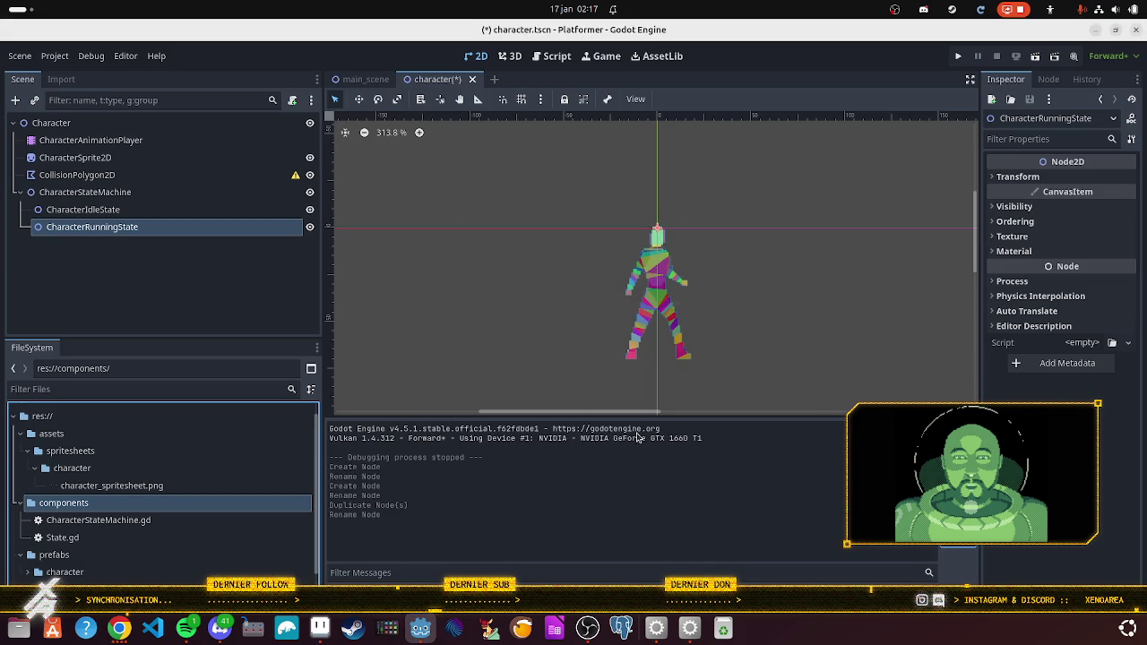
Step: Delete CharacterStateMachine.gd from the project, then open State.gd for editing
{"action": "right_click", "coordinate": [128, 528]}
{"action": "left_click", "coordinate": [150, 535]}
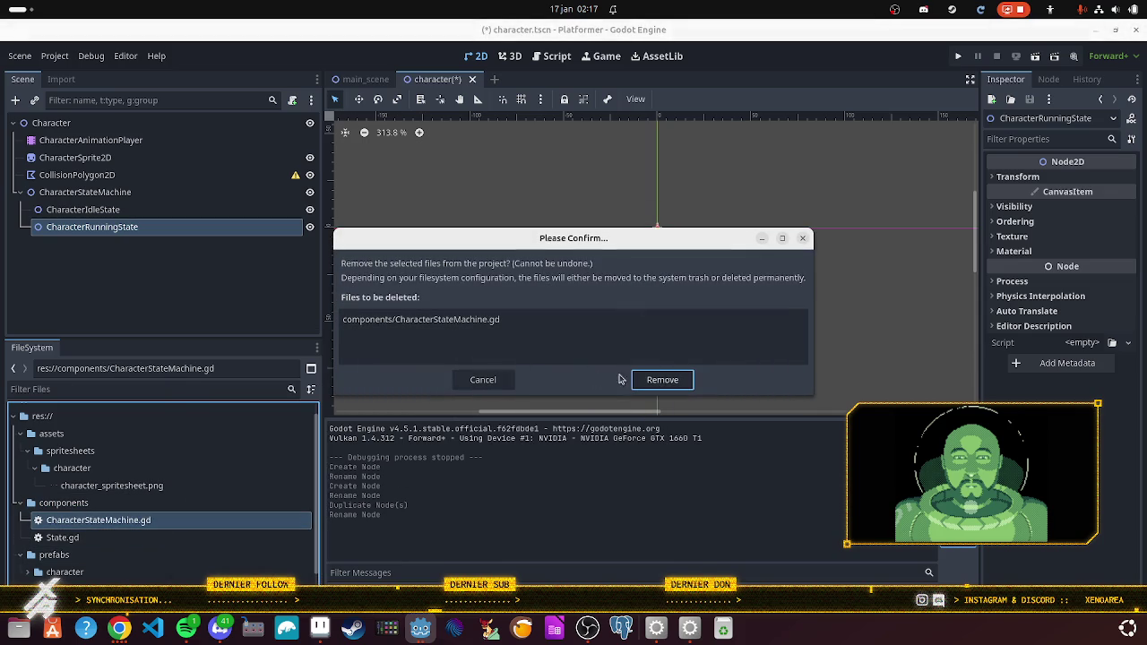
{"action": "left_click", "coordinate": [661, 380]}
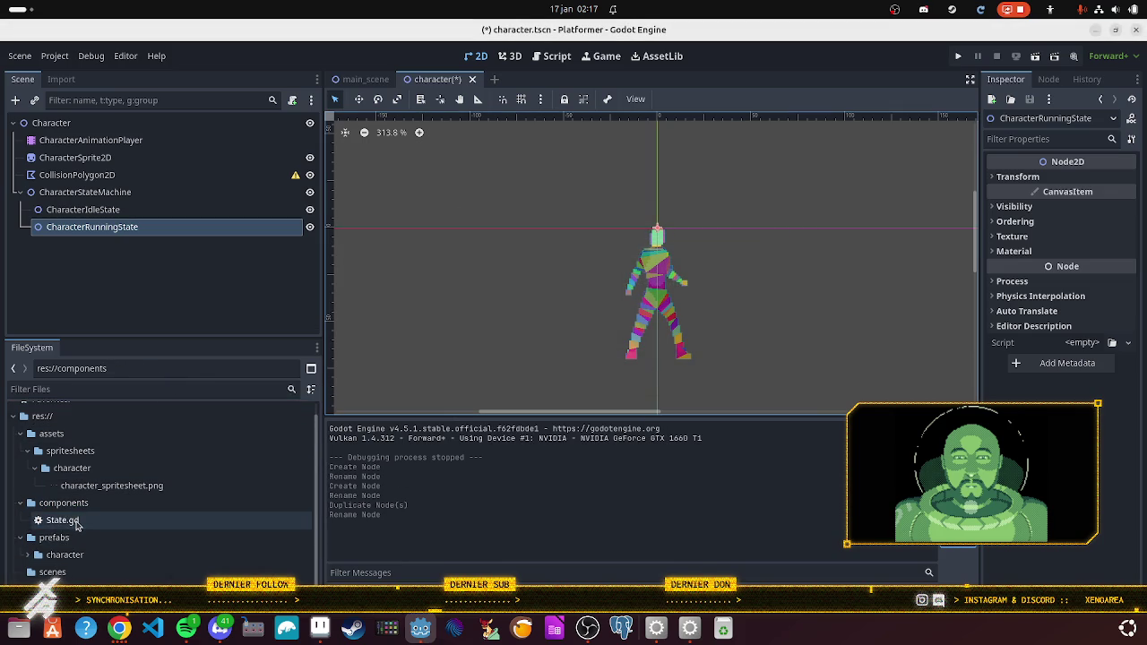
{"action": "double_click", "coordinate": [63, 520]}
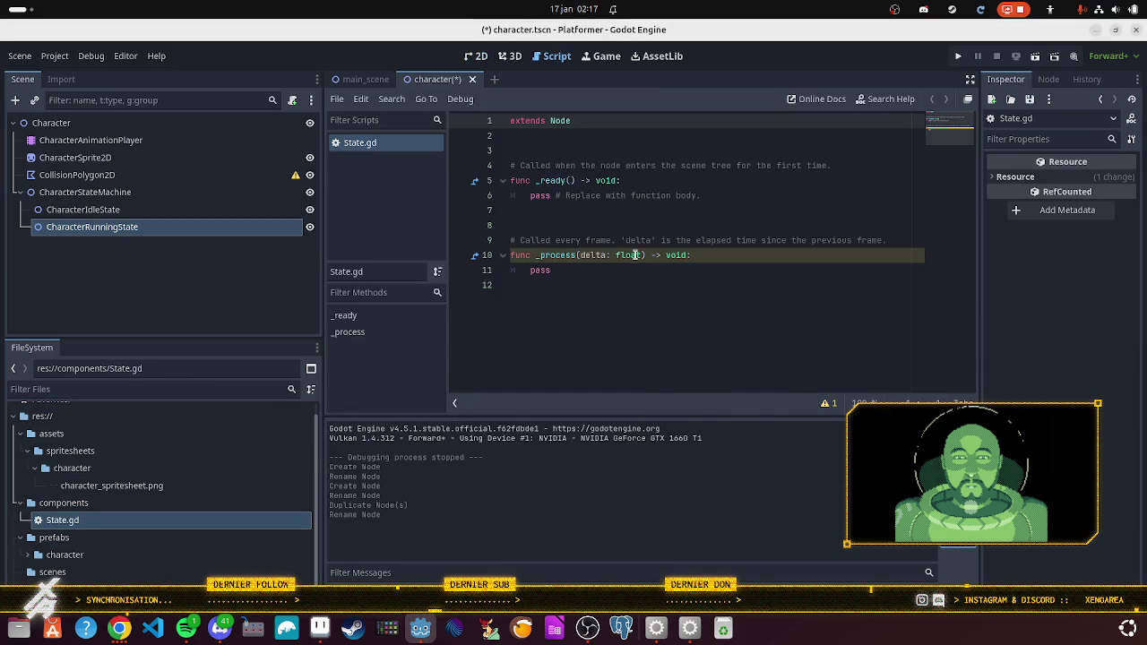
Step: Switch from the State.gd script to the character sprite in Aseprite
{"action": "mouse_move", "coordinate": [635, 255]}
{"action": "left_click", "coordinate": [320, 627]}
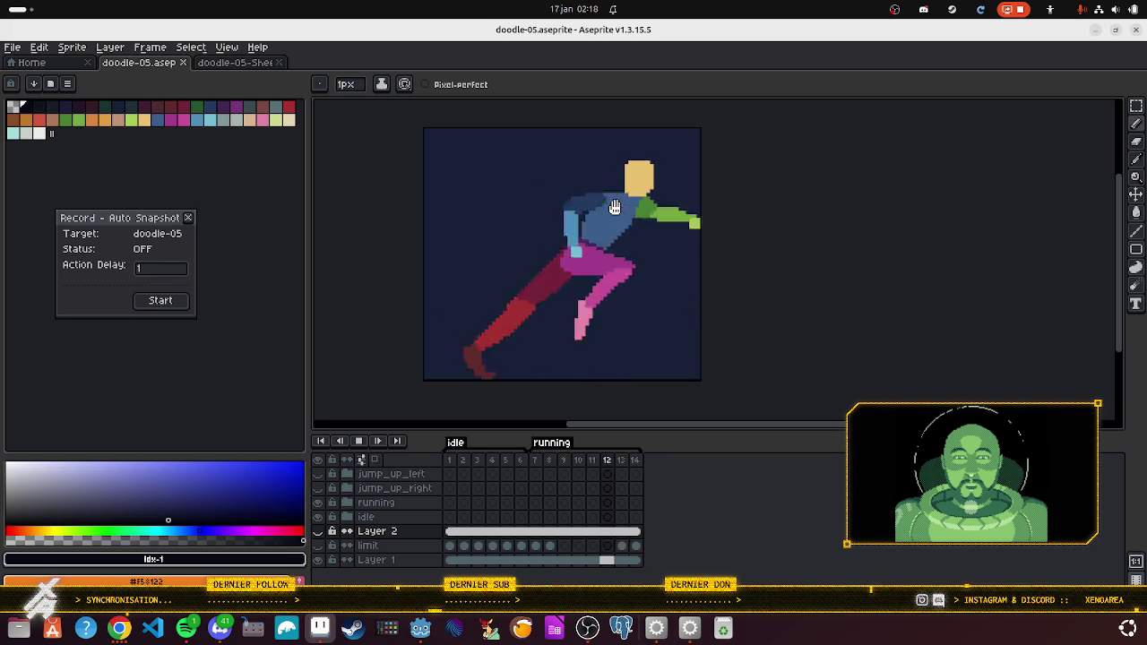
Step: Stop the Aseprite animation on a running-cycle frame, then run the Platformer game in Godot
{"action": "left_click", "coordinate": [451, 460]}
{"action": "left_click", "coordinate": [536, 462]}
{"action": "left_click", "coordinate": [421, 629]}
{"action": "left_click", "coordinate": [959, 56]}
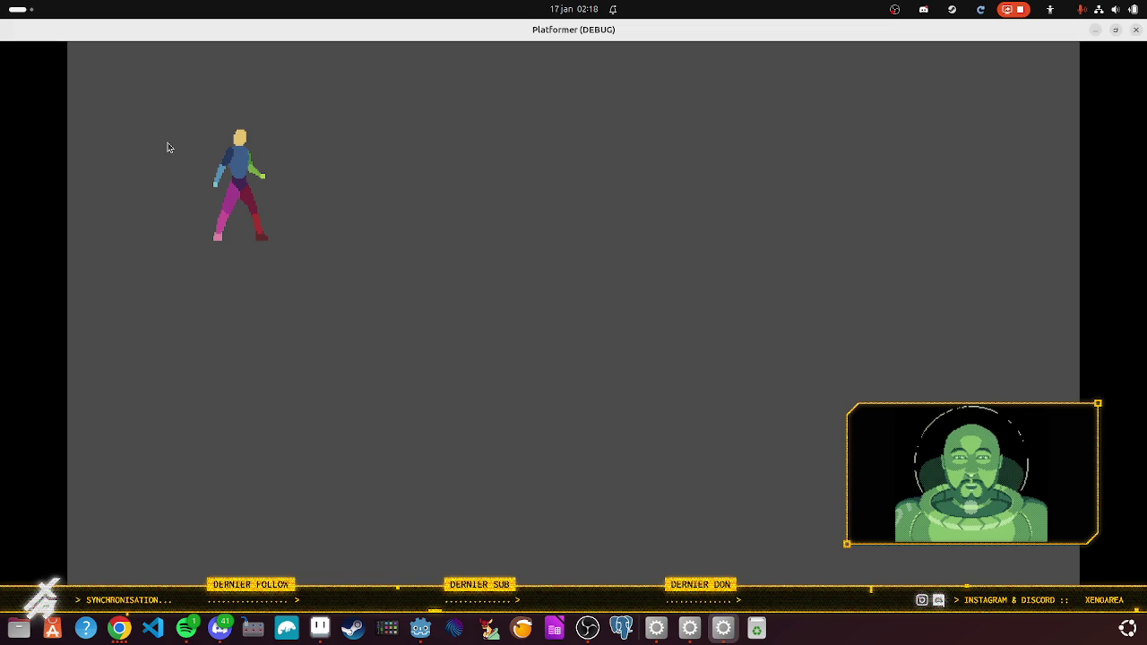
Step: Close the Platformer (DEBUG) game window, then switch over to the browser
{"action": "left_click", "coordinate": [1137, 30]}
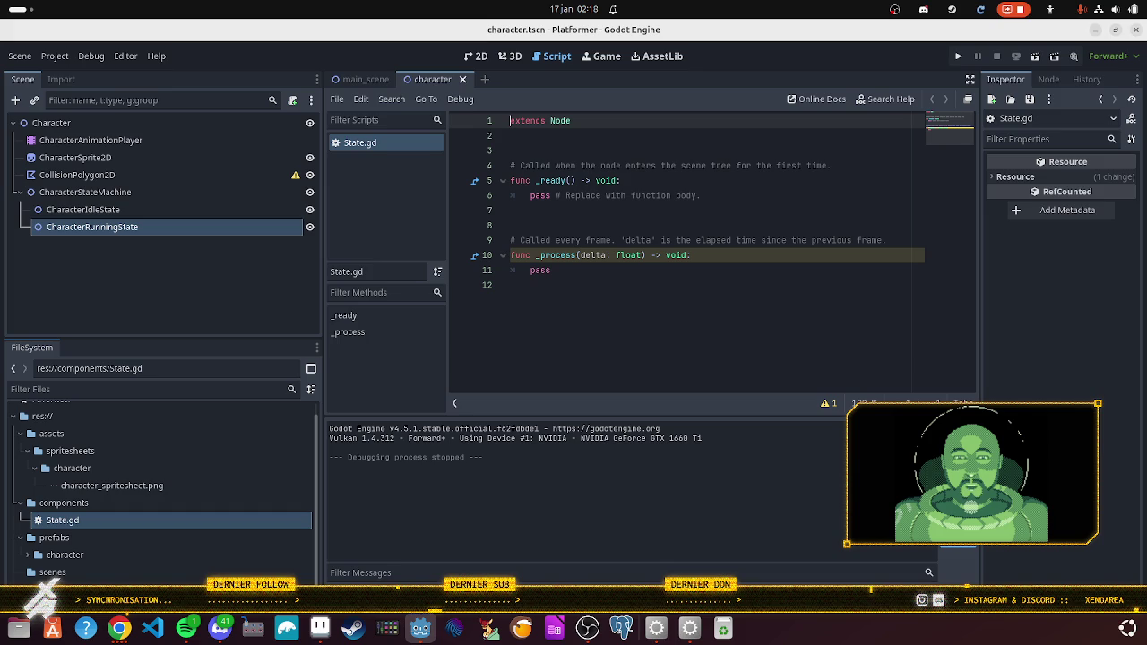
{"action": "key", "text": "alt+Tab"}
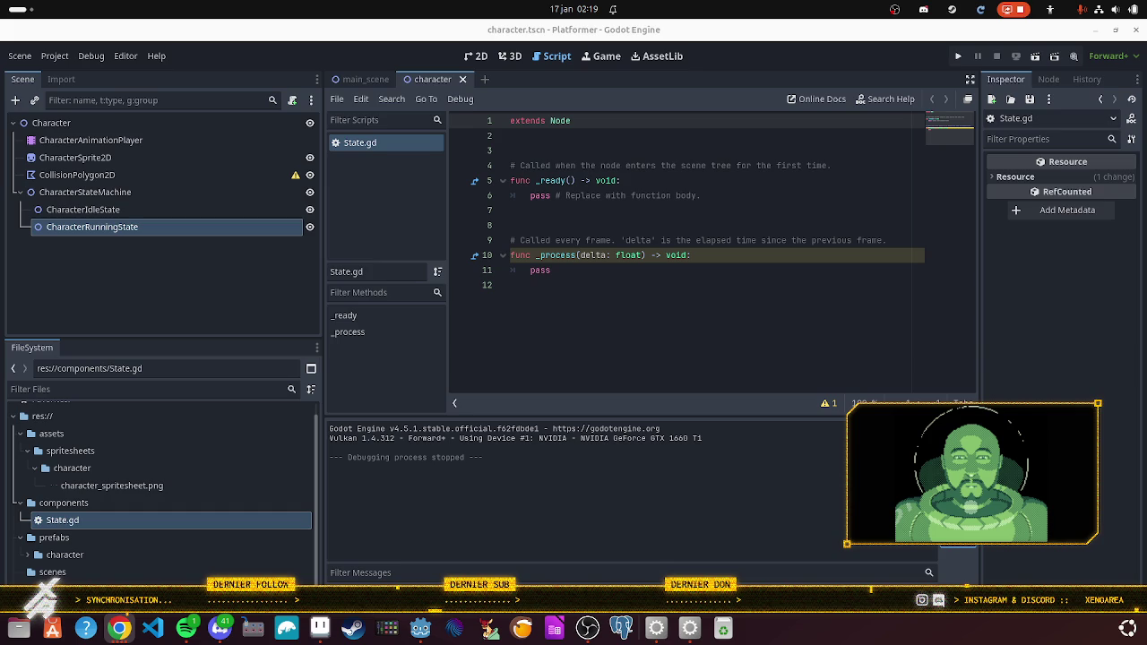
{"action": "left_click", "coordinate": [548, 270]}
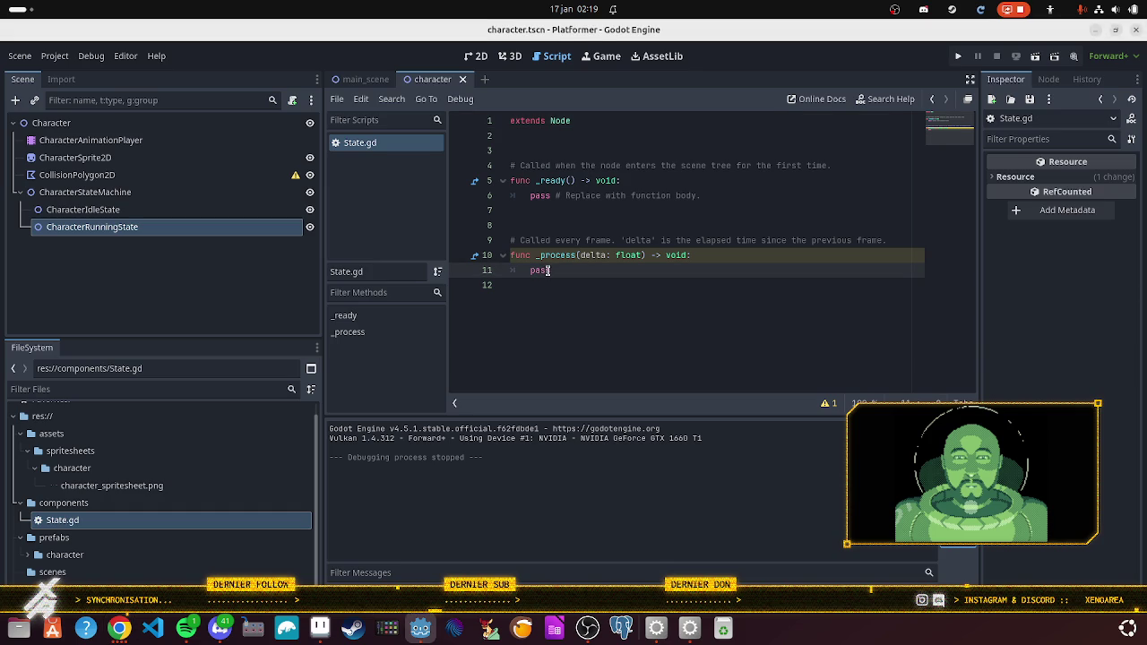
{"action": "mouse_move", "coordinate": [555, 250]}
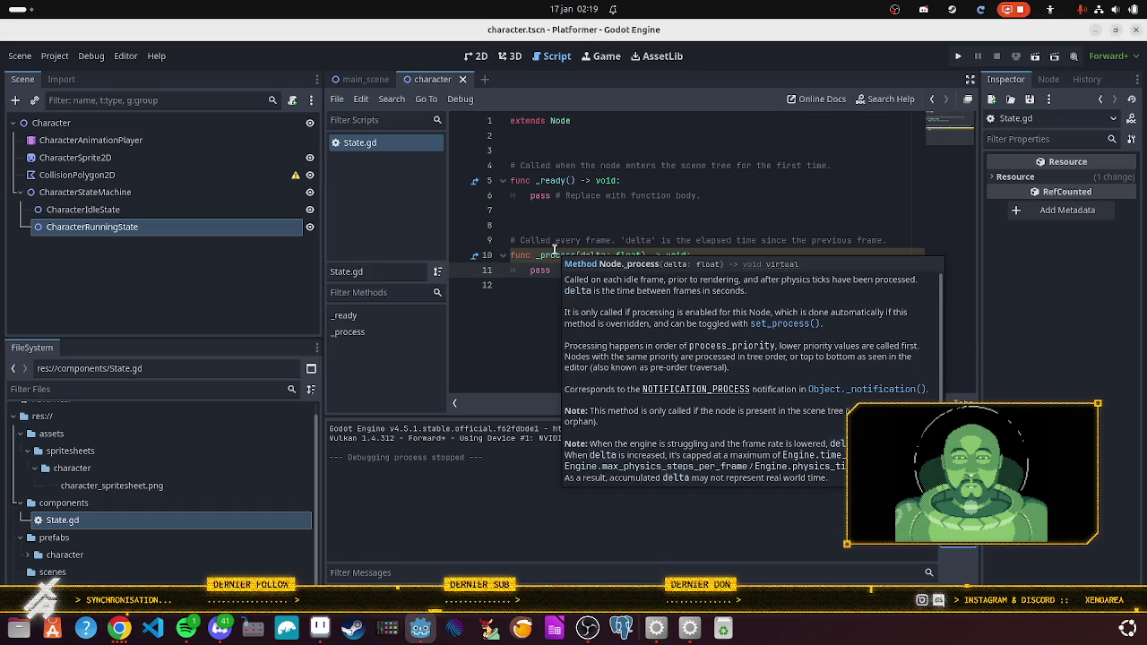
{"action": "left_click", "coordinate": [565, 195]}
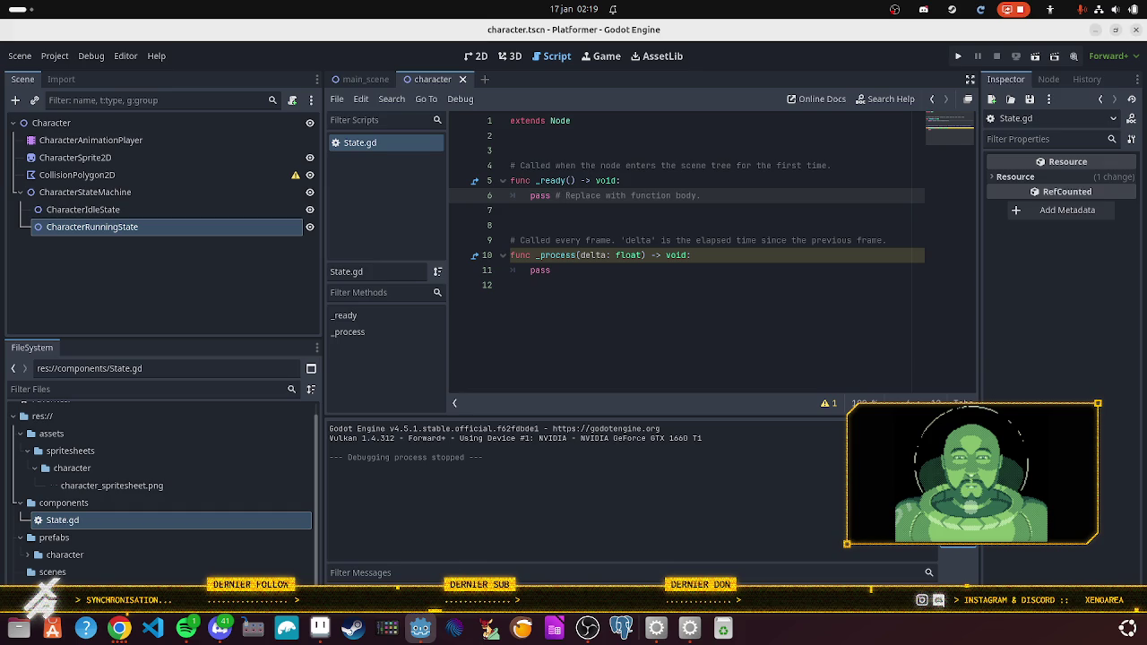
{"action": "left_click", "coordinate": [118, 628]}
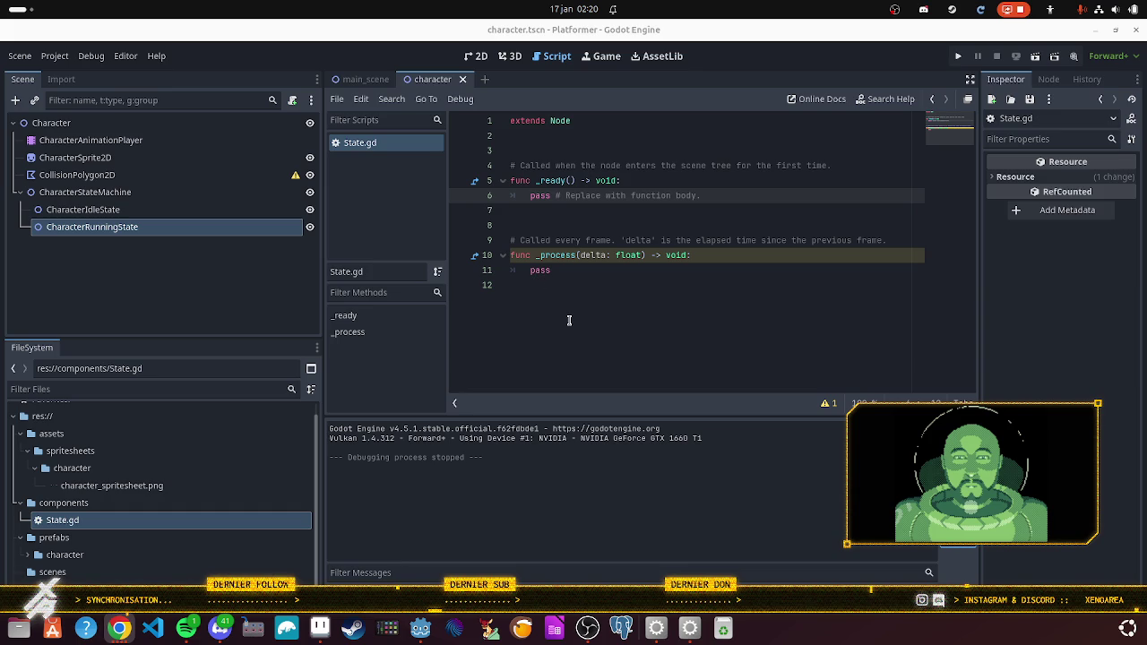
{"action": "left_click", "coordinate": [574, 152]}
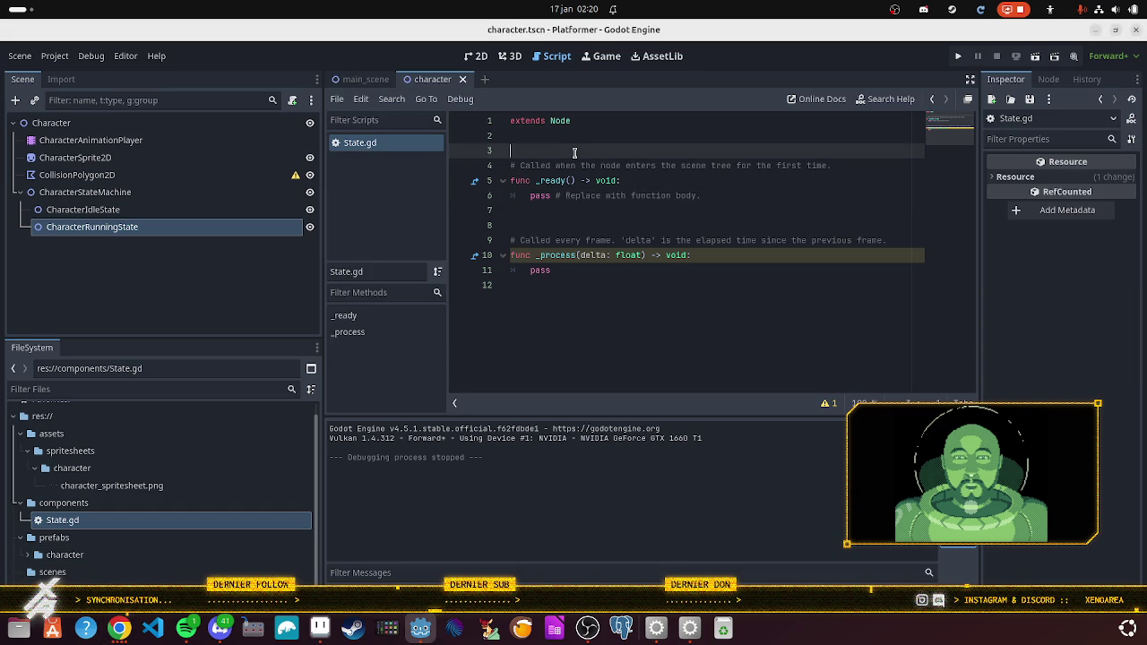
Step: Type 'class_name State' on line 2 of State.gd, using the class_name autocomplete
{"action": "key", "text": "Up"}
{"action": "type", "text": "classna"}
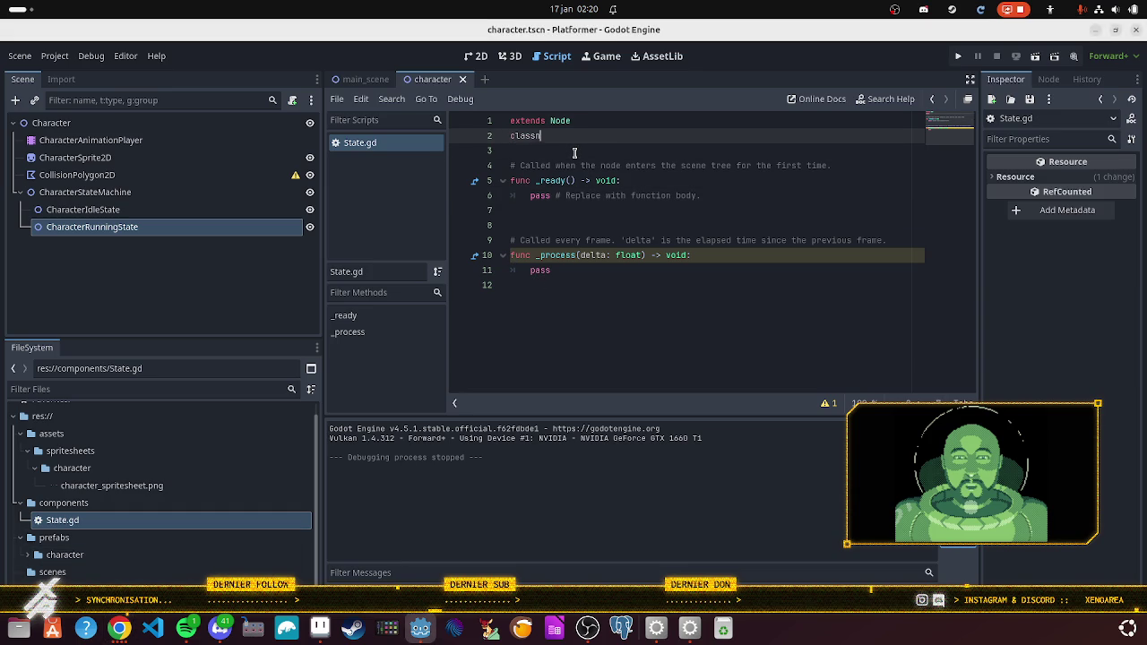
{"action": "key", "text": "BackSpace"}
{"action": "key", "text": "BackSpace"}
{"action": "type", "text": "_"}
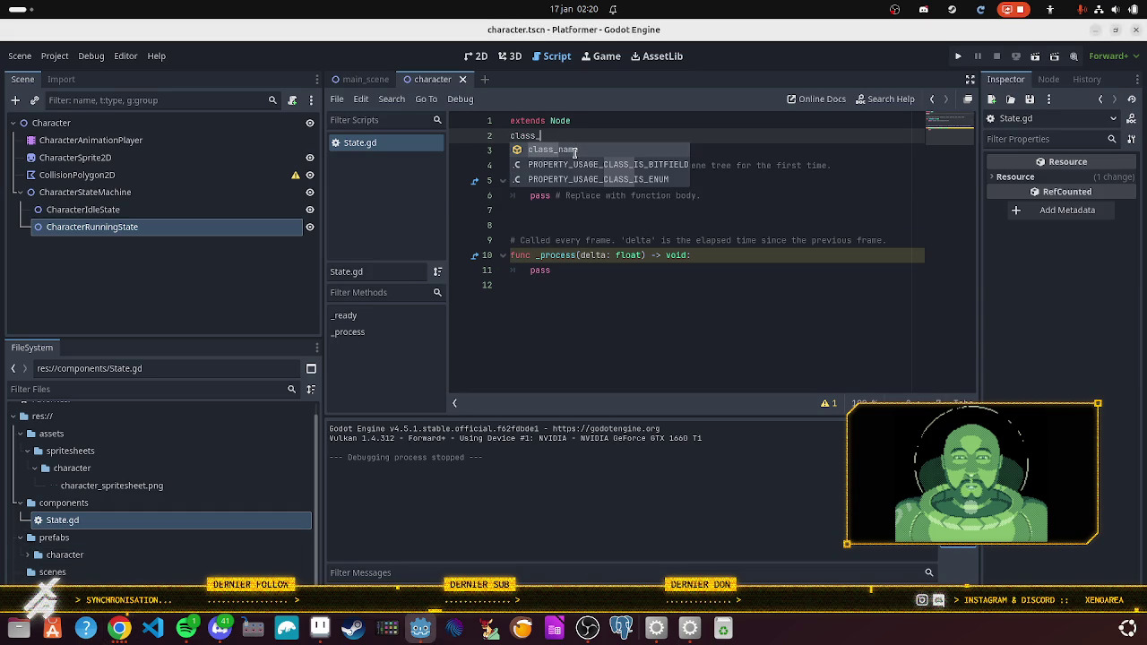
{"action": "key", "text": "Return"}
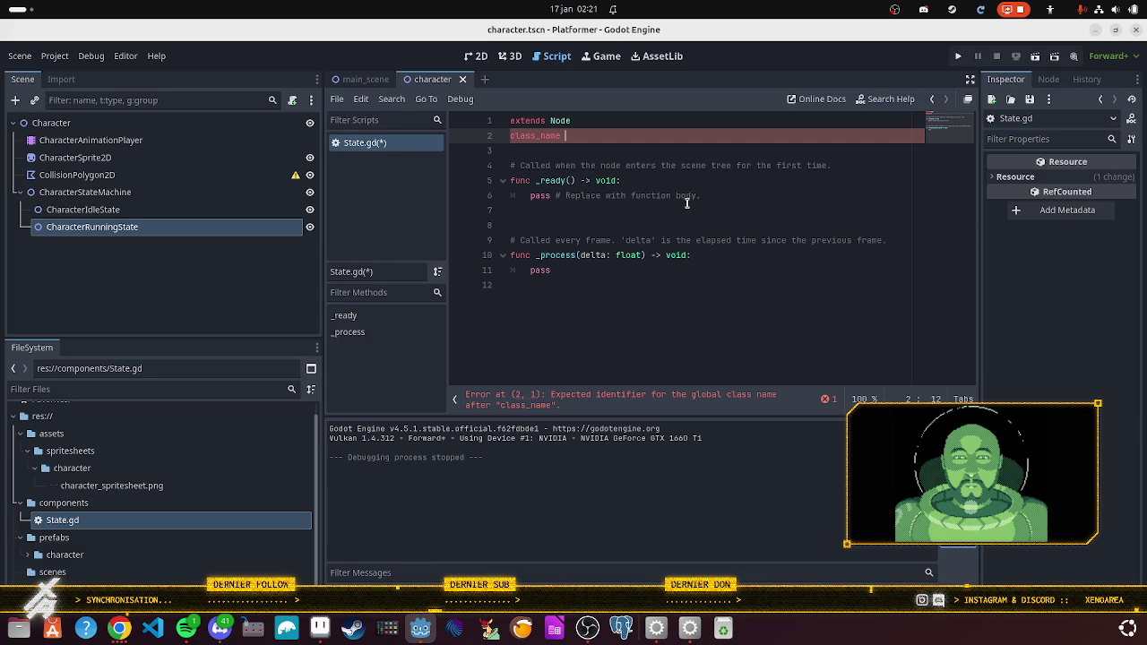
{"action": "type", "text": "S"}
{"action": "type", "text": "tate"}
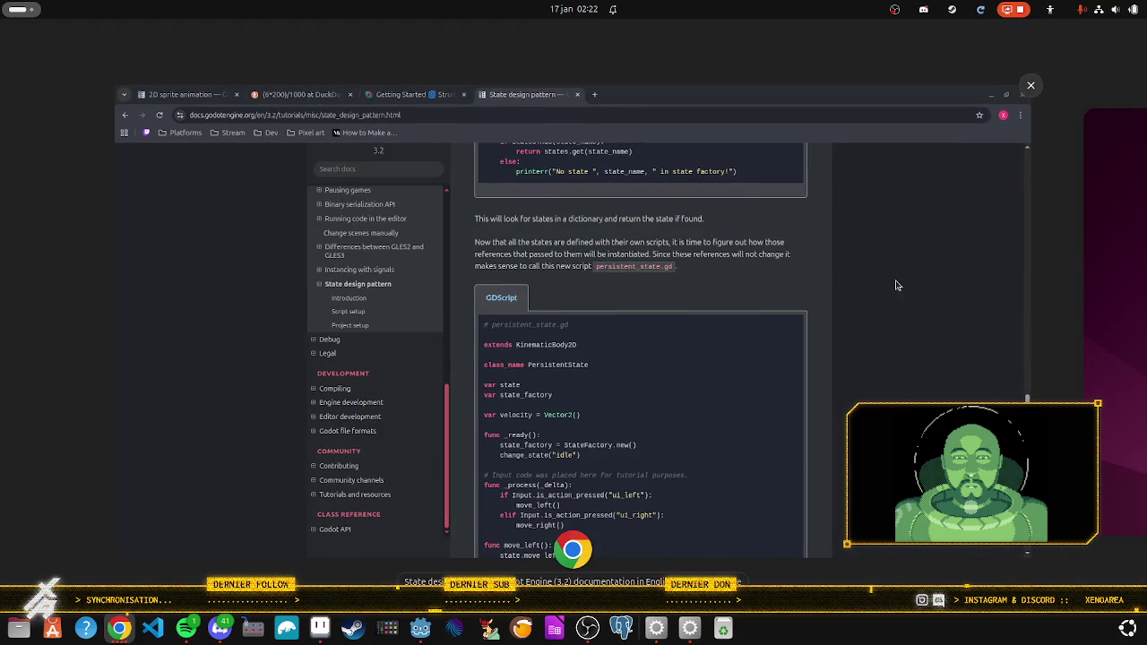
Step: Return from the Chrome docs to State.gd in the Godot script editor
{"action": "key", "text": "alt+Tab"}
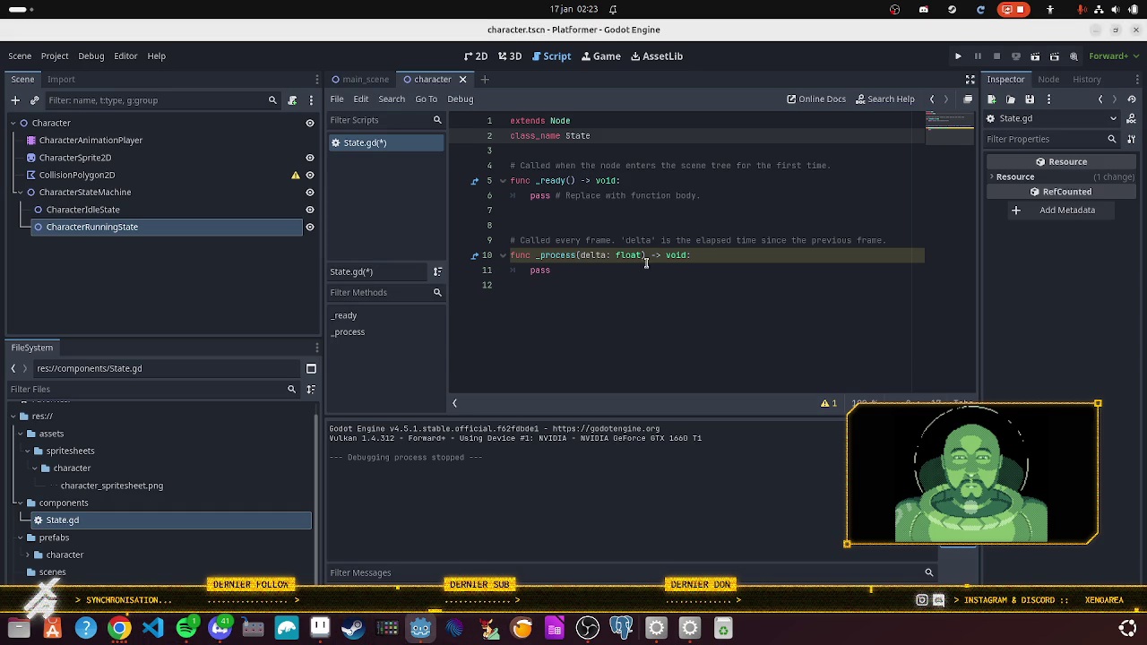
Step: Place the cursor on the empty last line of State.gd
{"action": "left_click", "coordinate": [597, 309]}
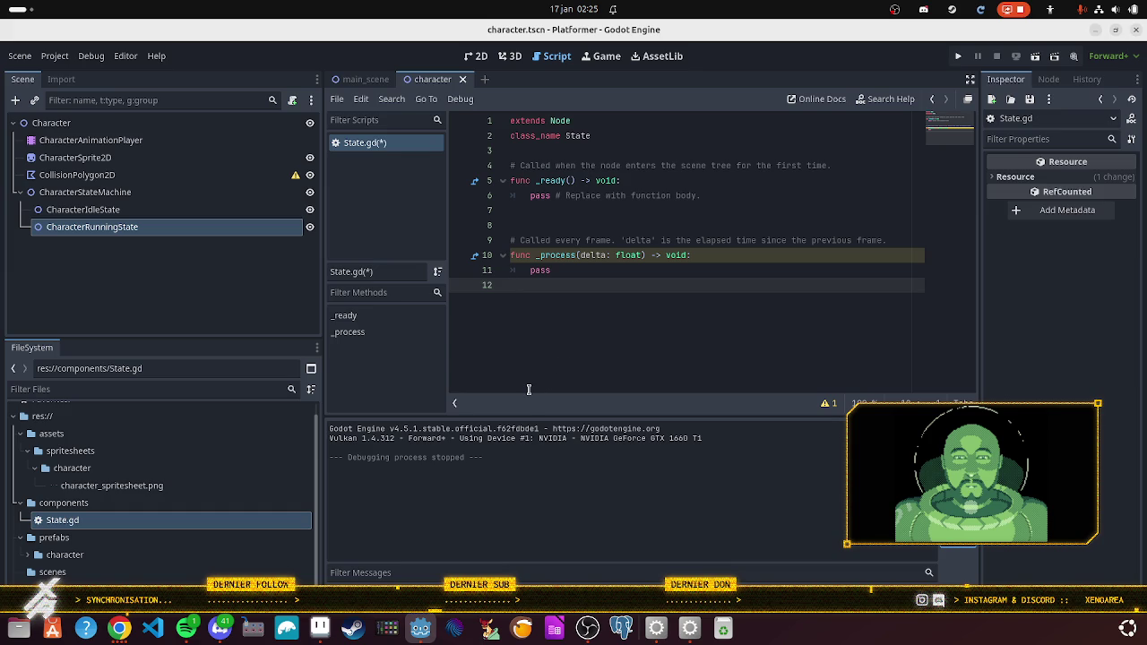
Step: Review the run_state.gd example on the State design pattern docs page, then return to Godot
{"action": "left_click", "coordinate": [118, 639]}
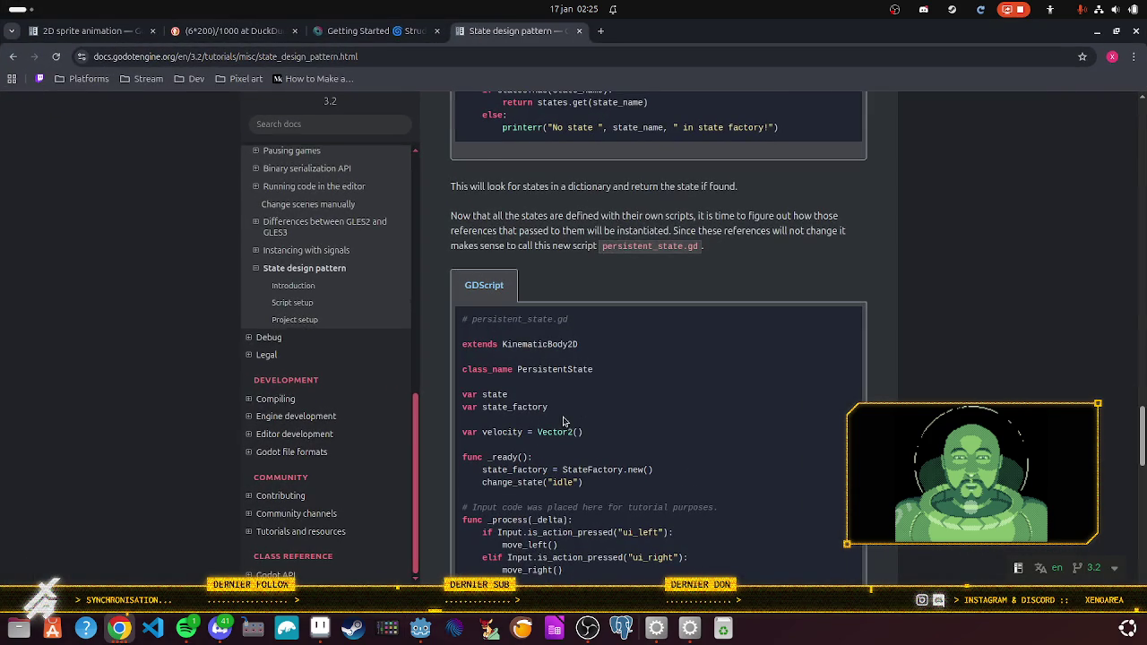
{"action": "scroll", "coordinate": [570, 415], "scroll_direction": "down", "scroll_amount": 2}
{"action": "scroll", "coordinate": [570, 412], "scroll_direction": "up", "scroll_amount": 6}
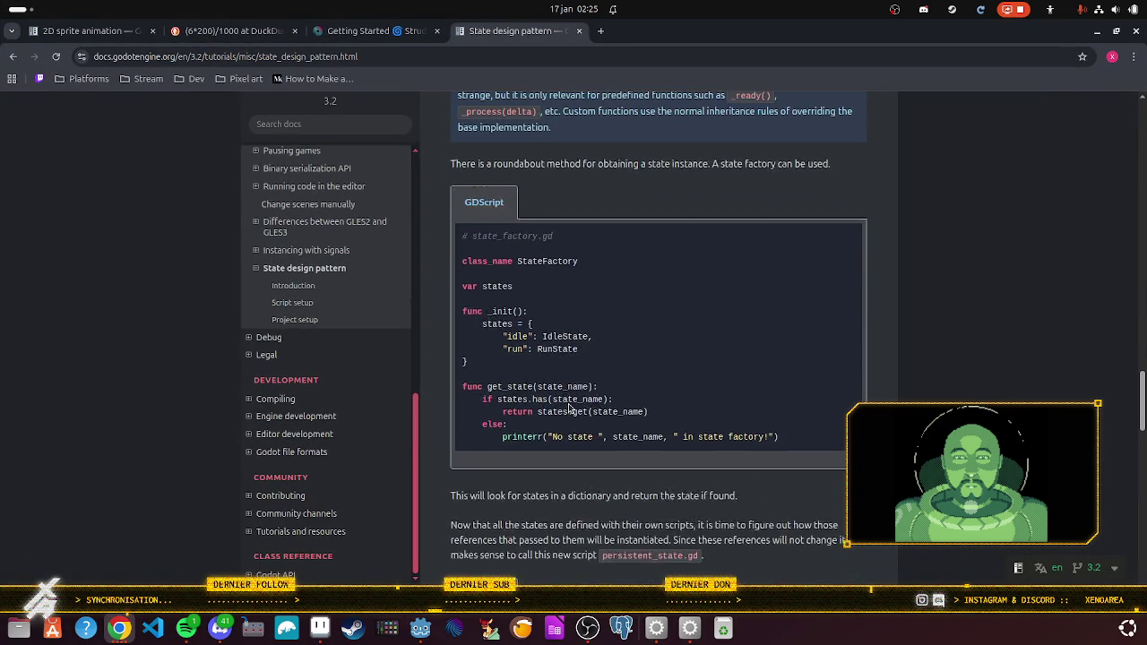
{"action": "scroll", "coordinate": [570, 410], "scroll_direction": "up", "scroll_amount": 6}
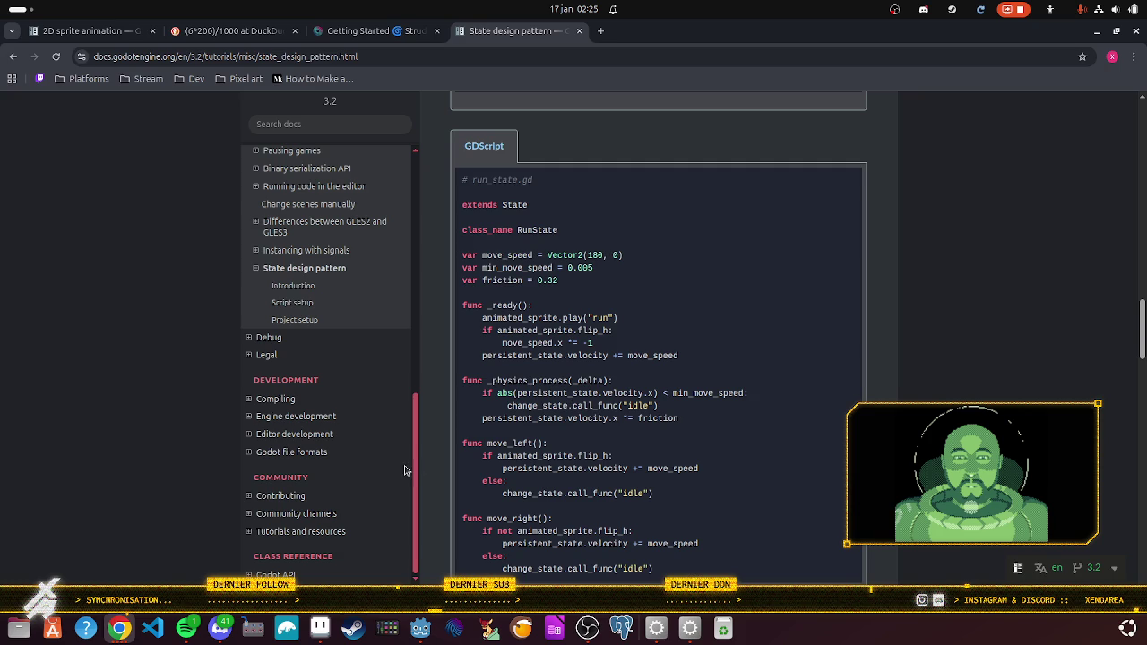
{"action": "scroll", "coordinate": [501, 445], "scroll_direction": "down", "scroll_amount": 2}
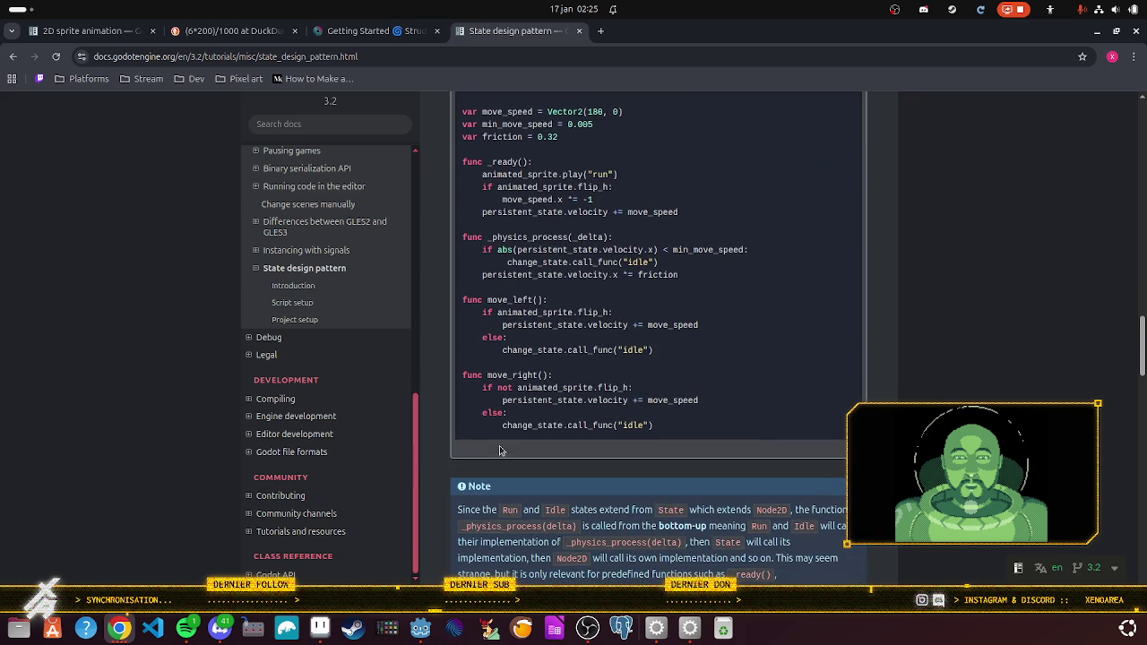
{"action": "scroll", "coordinate": [514, 451], "scroll_direction": "up", "scroll_amount": 1}
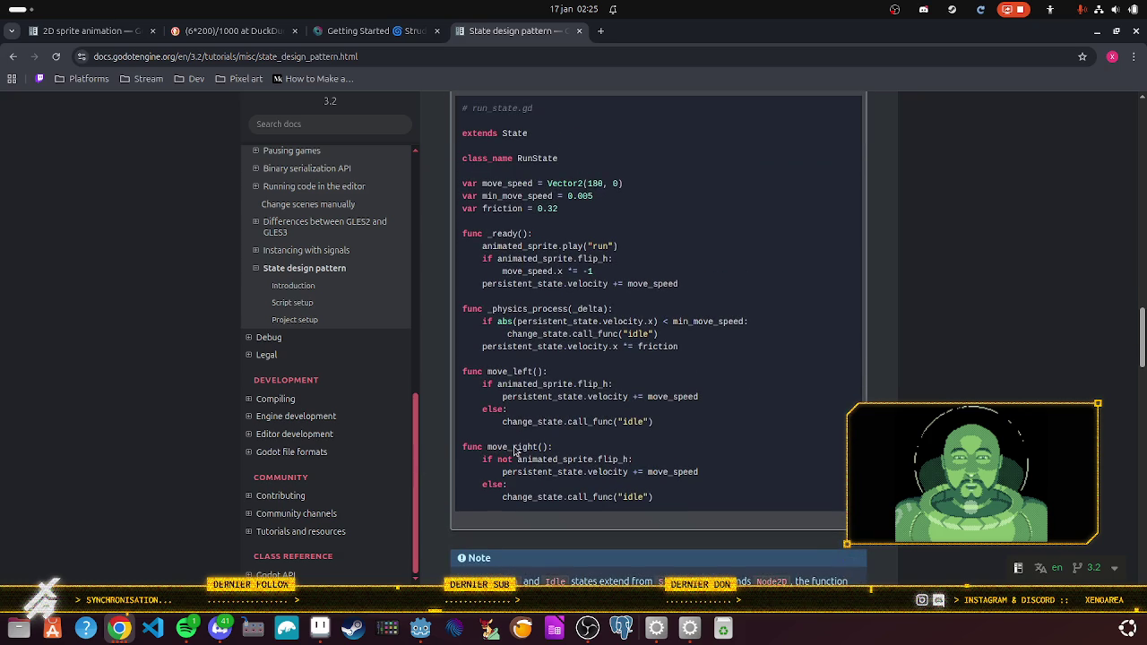
{"action": "scroll", "coordinate": [504, 513], "scroll_direction": "up", "scroll_amount": 1}
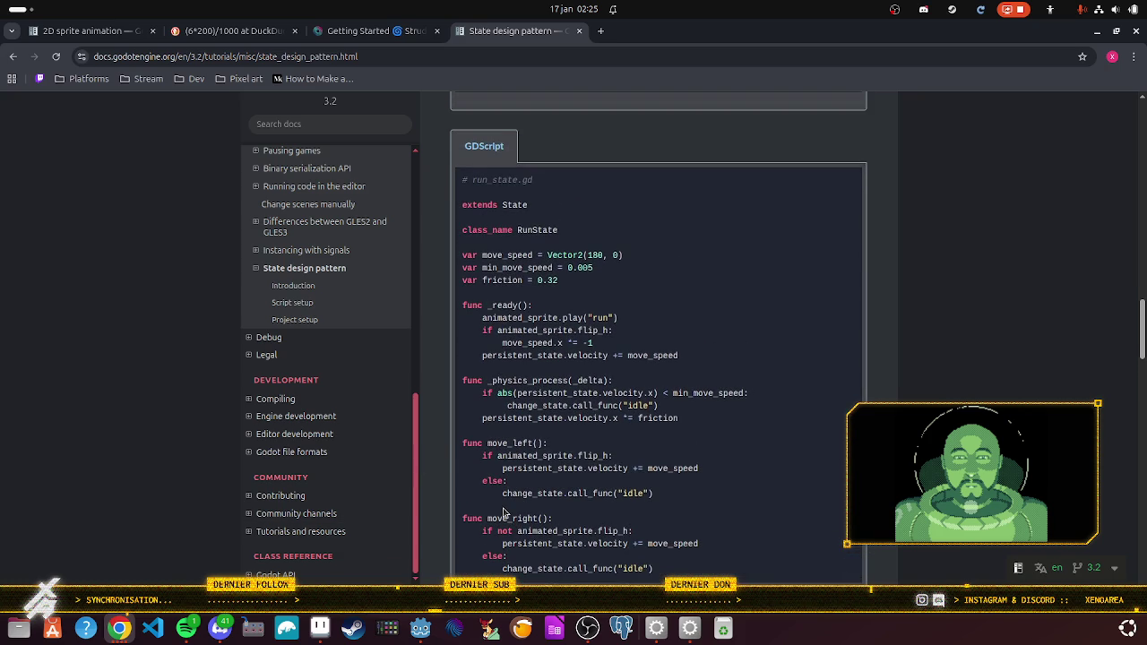
{"action": "scroll", "coordinate": [504, 512], "scroll_direction": "down", "scroll_amount": 1}
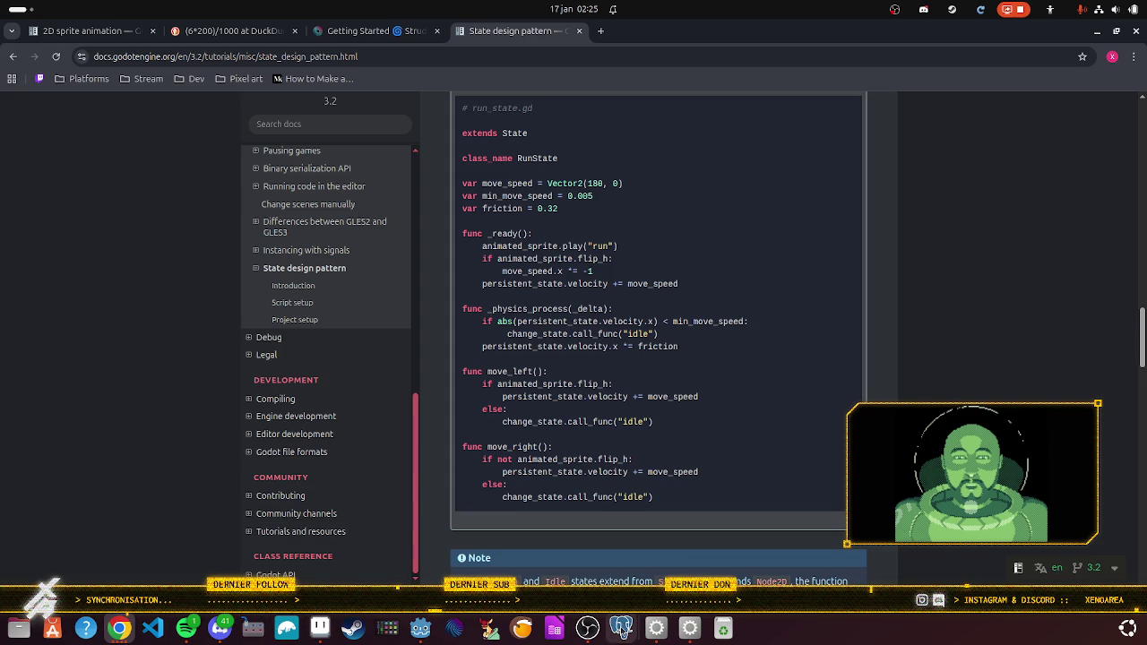
{"action": "left_click", "coordinate": [420, 628]}
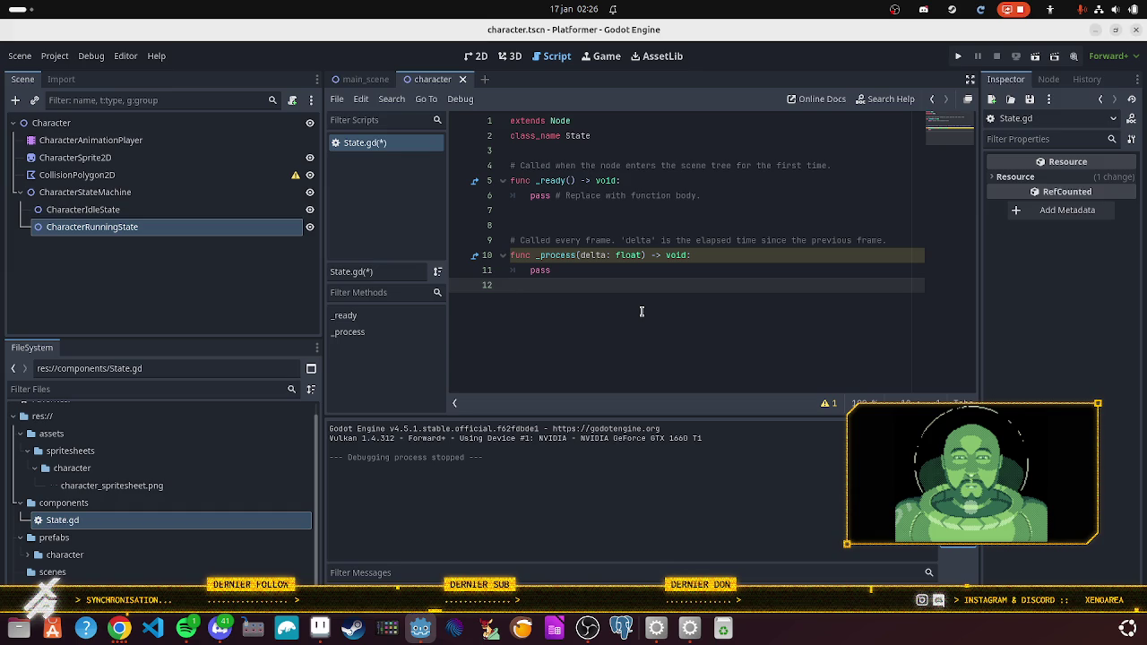
Step: Move the caret up to the end of the _ready function in State.gd
{"action": "key", "text": "Up"}
{"action": "key", "text": "Up"}
{"action": "key", "text": "Up"}
Step: Add an empty _enter() -> void function with a pass body after _ready
{"action": "key", "text": "Return"}
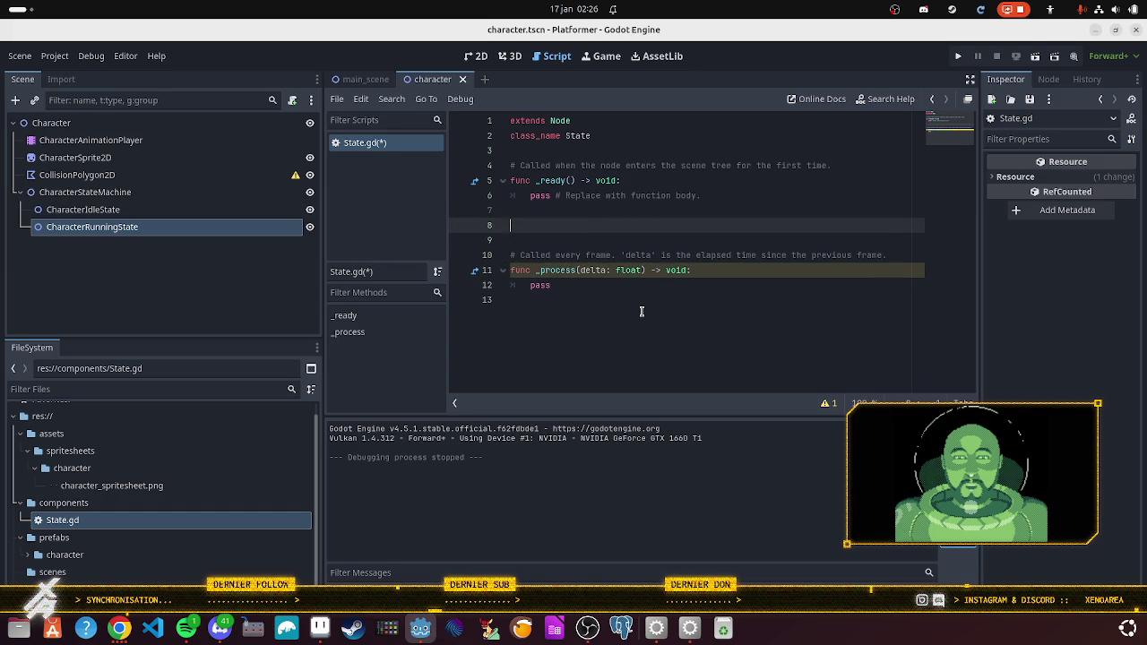
{"action": "type", "text": "func"}
{"action": "type", "text": " _ent"}
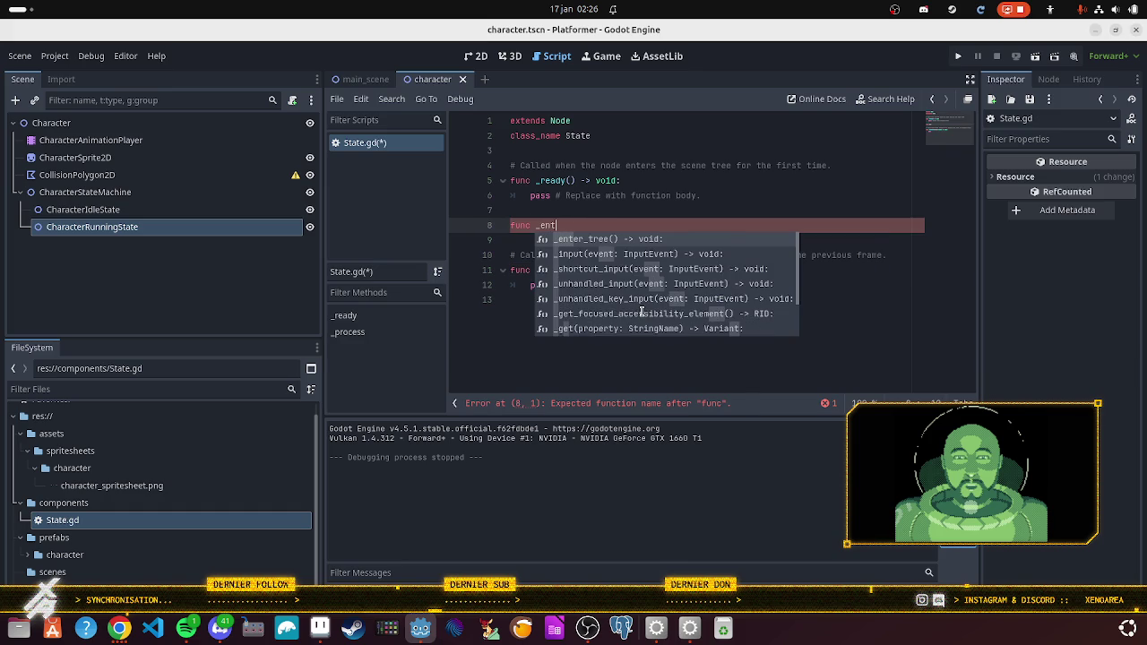
{"action": "type", "text": "er:"}
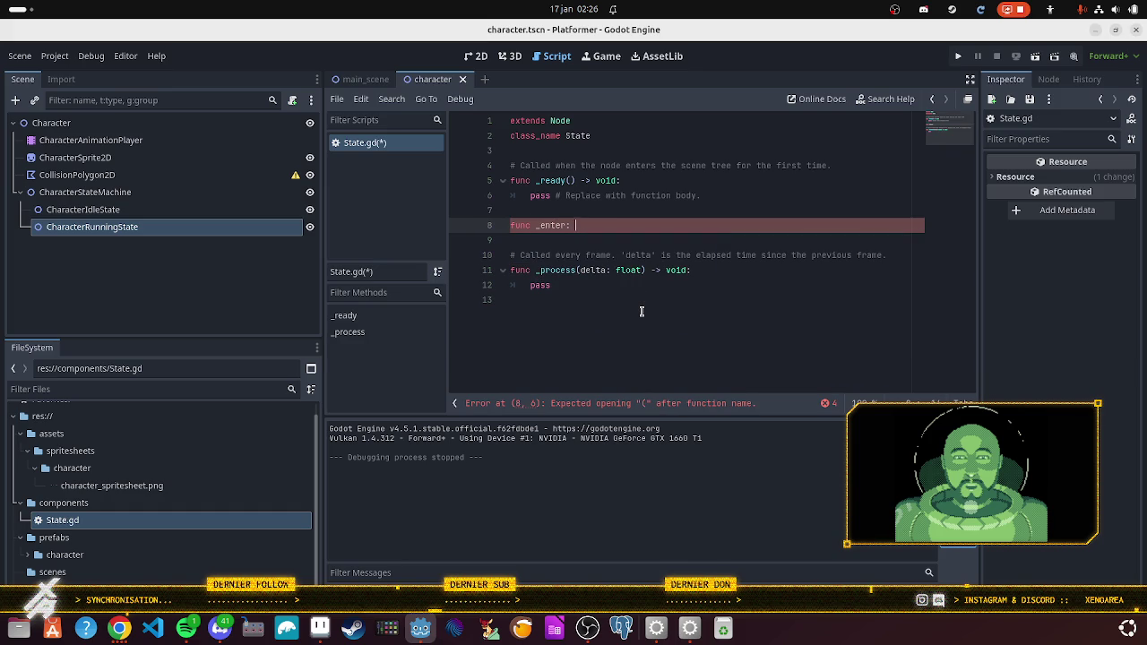
{"action": "key", "text": "BackSpace"}
{"action": "key", "text": "BackSpace"}
{"action": "type", "text": "() -> void:"}
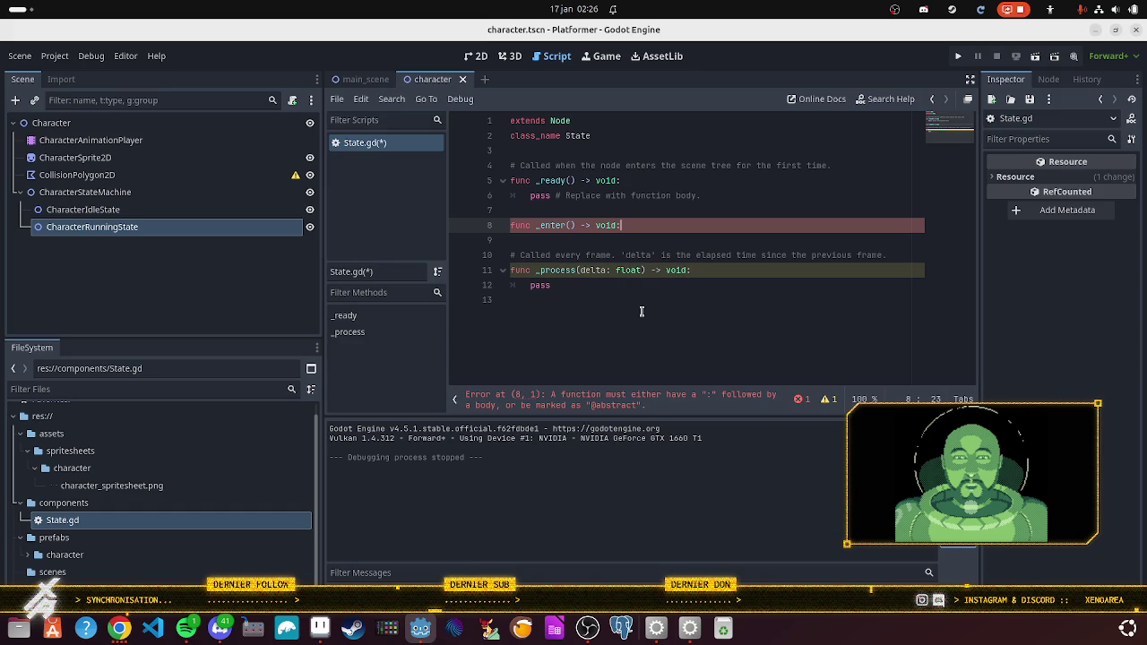
{"action": "key", "text": "Return"}
{"action": "type", "text": "pass"}
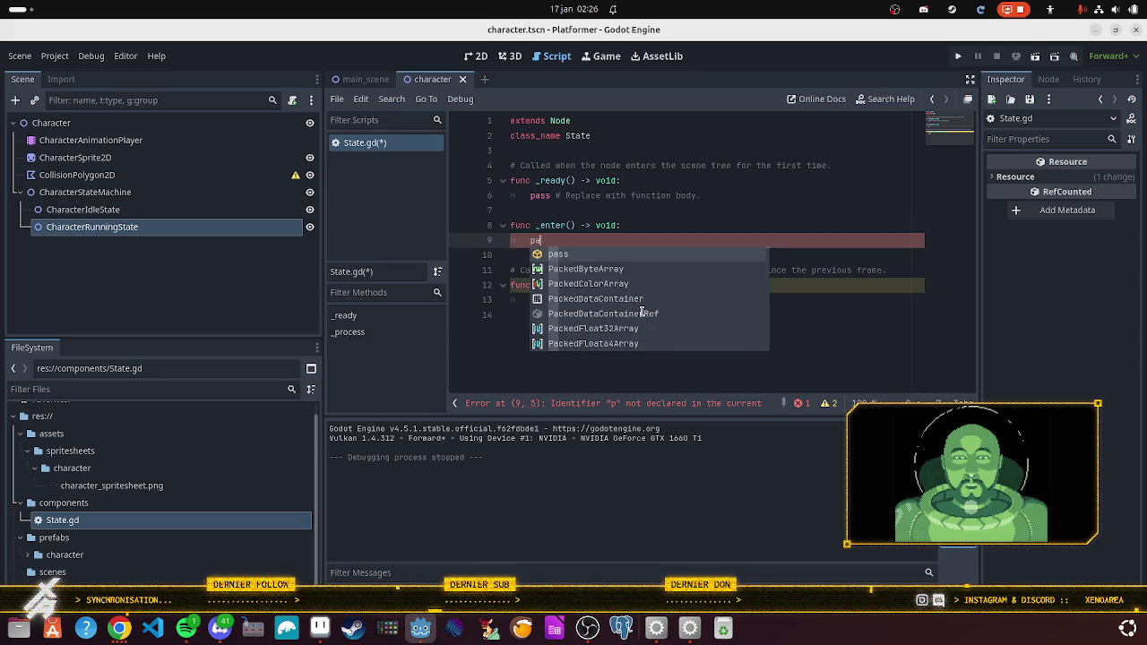
{"action": "key", "text": "Return"}
{"action": "key", "text": "Return"}
Step: Add an empty _exit() -> void function with a pass body below _enter
{"action": "key", "text": "BackSpace"}
{"action": "type", "text": "func "}
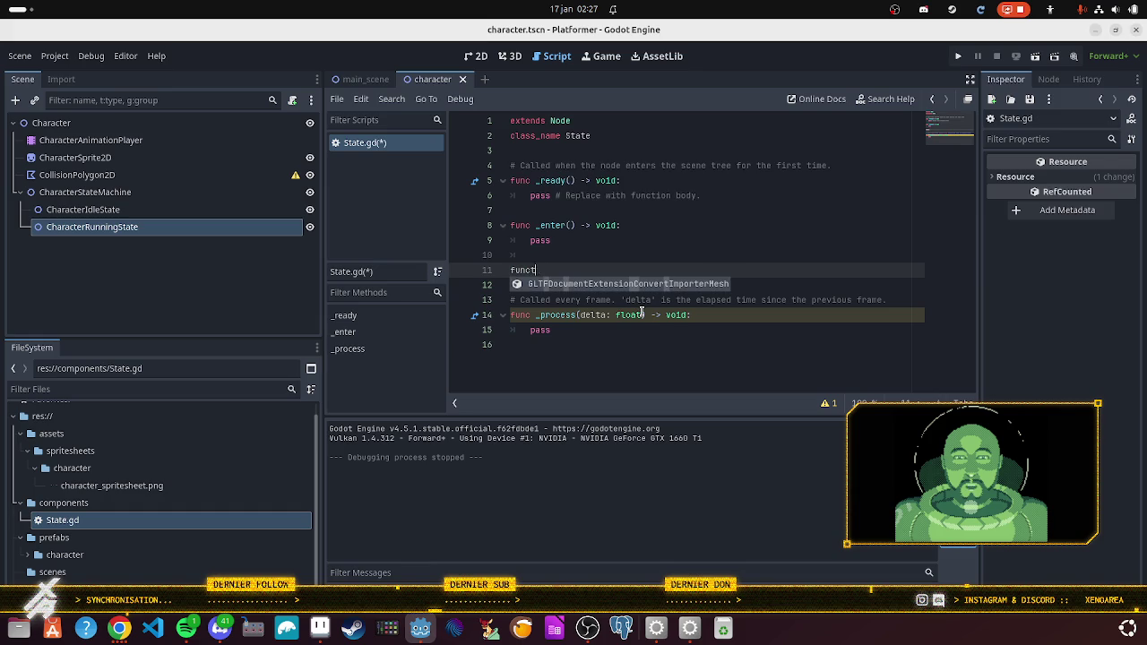
{"action": "type", "text": "exit"}
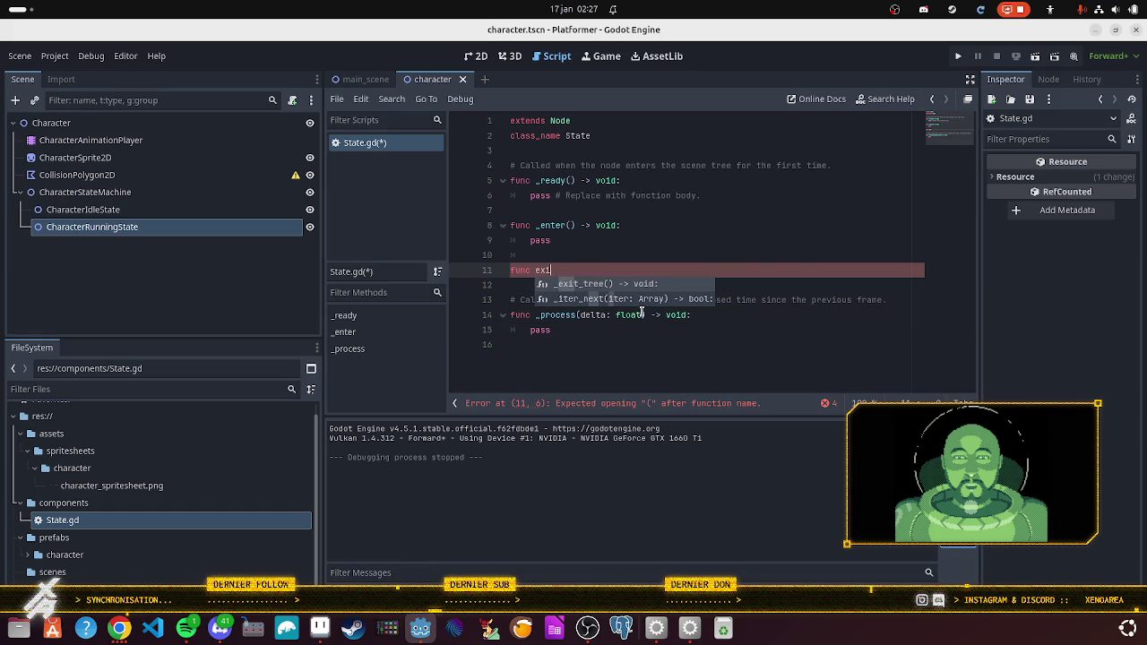
{"action": "key", "text": "BackSpace"}
{"action": "key", "text": "BackSpace"}
{"action": "key", "text": "BackSpace"}
{"action": "type", "text": "_exit()"}
{"action": "type", "text": ") "}
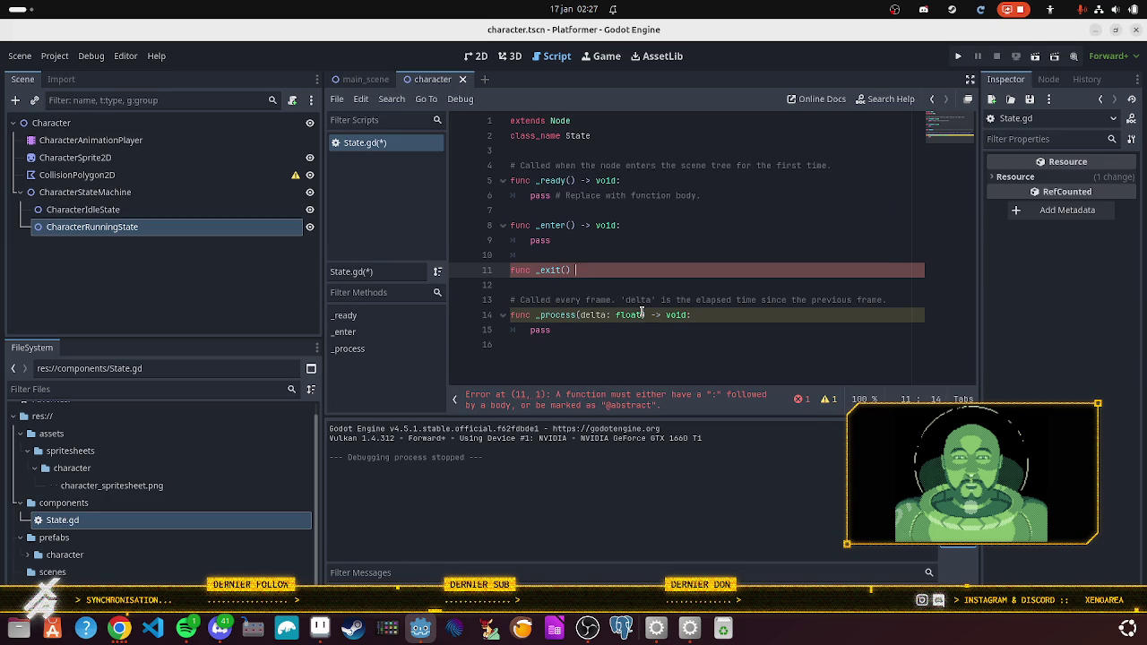
{"action": "type", "text": "-> void"}
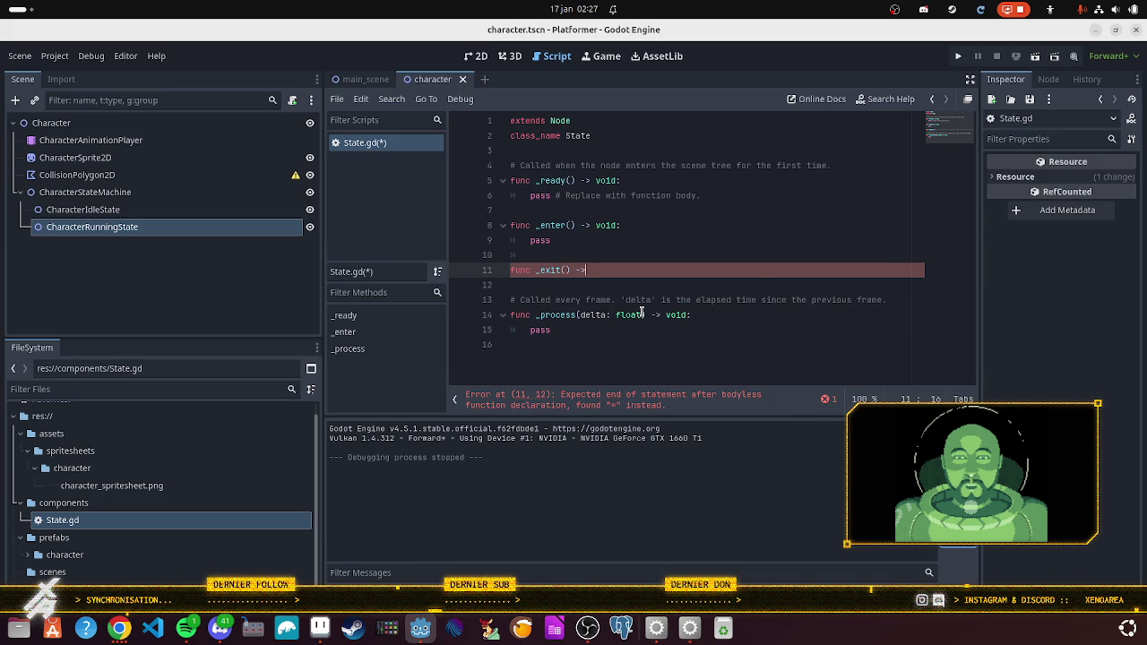
{"action": "type", "text": ":"}
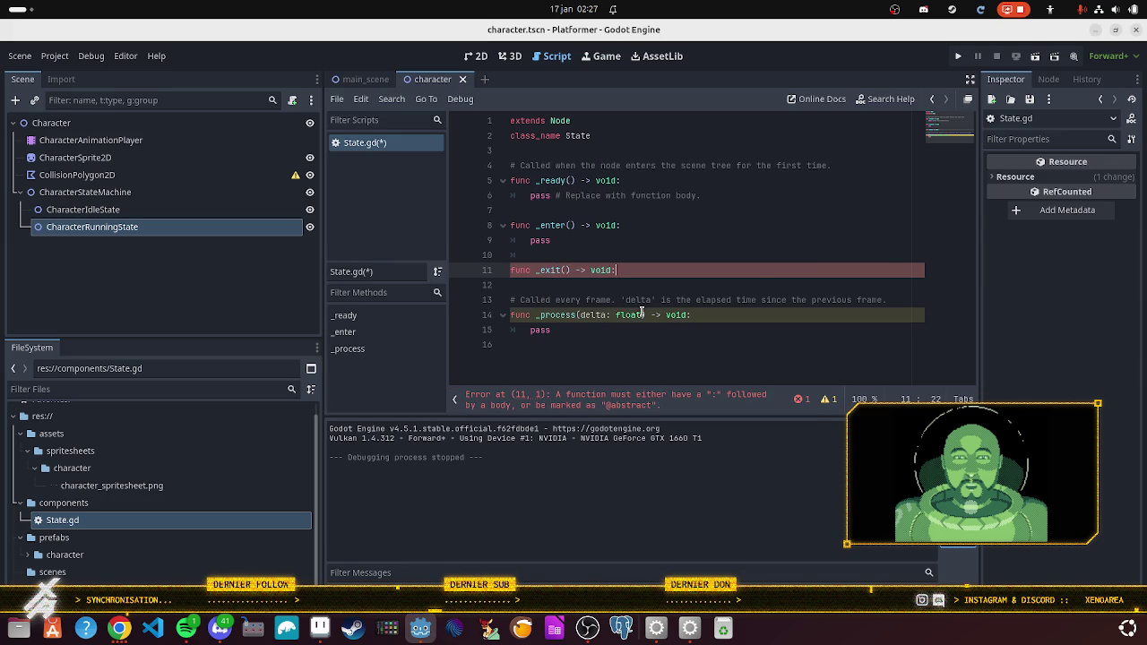
{"action": "key", "text": "Return"}
{"action": "type", "text": "pass"}
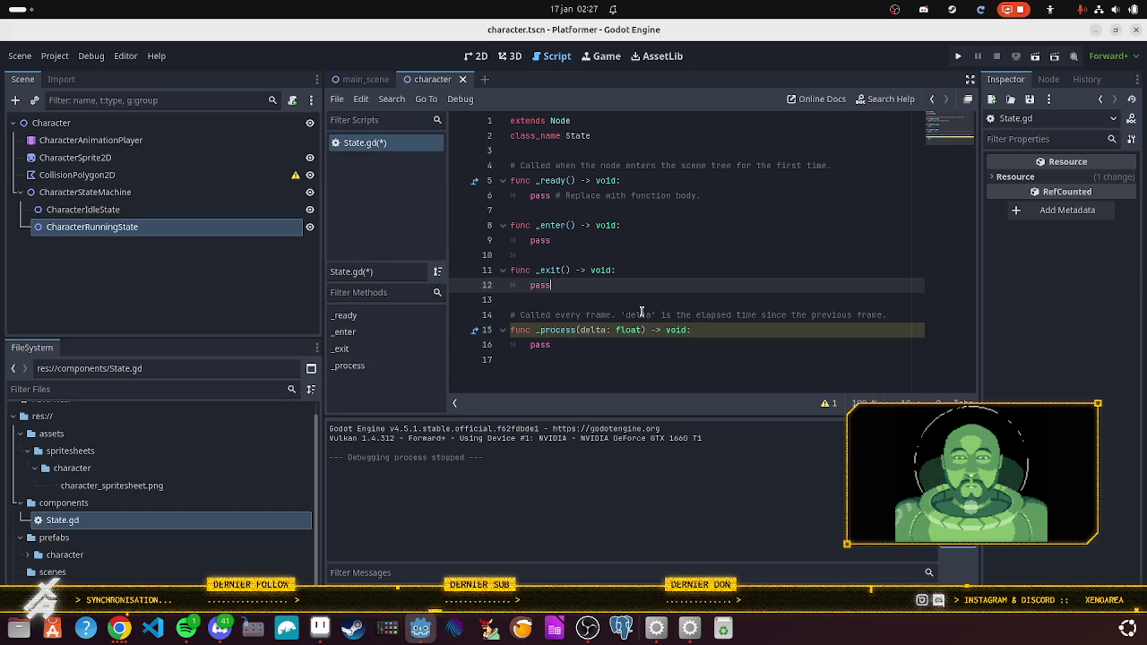
{"action": "key", "text": "Down"}
{"action": "key", "text": "Down"}
{"action": "key", "text": "Up"}
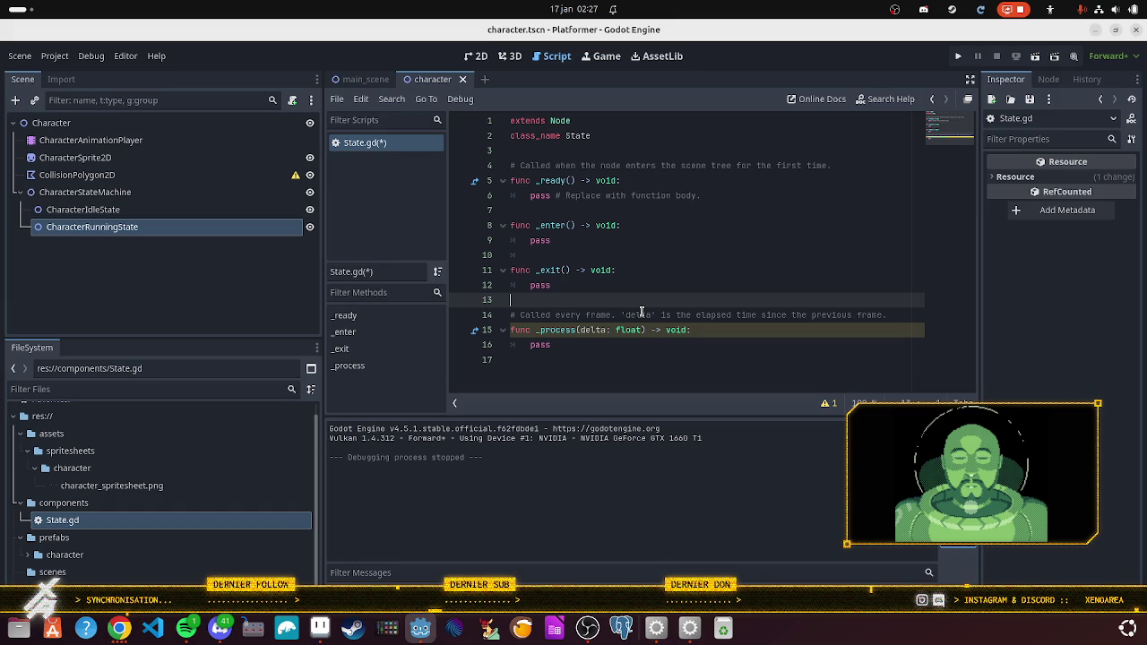
Step: Delete the comment above _process and move the _process function below _enter
{"action": "left_click_drag", "start_coordinate": [887, 315], "coordinate": [644, 304]}
{"action": "key", "text": "BackSpace"}
{"action": "mouse_move", "coordinate": [511, 315]}
{"action": "left_mouse_down"}
{"action": "mouse_move", "coordinate": [554, 330]}
{"action": "mouse_move", "coordinate": [509, 260]}
{"action": "left_mouse_up"}
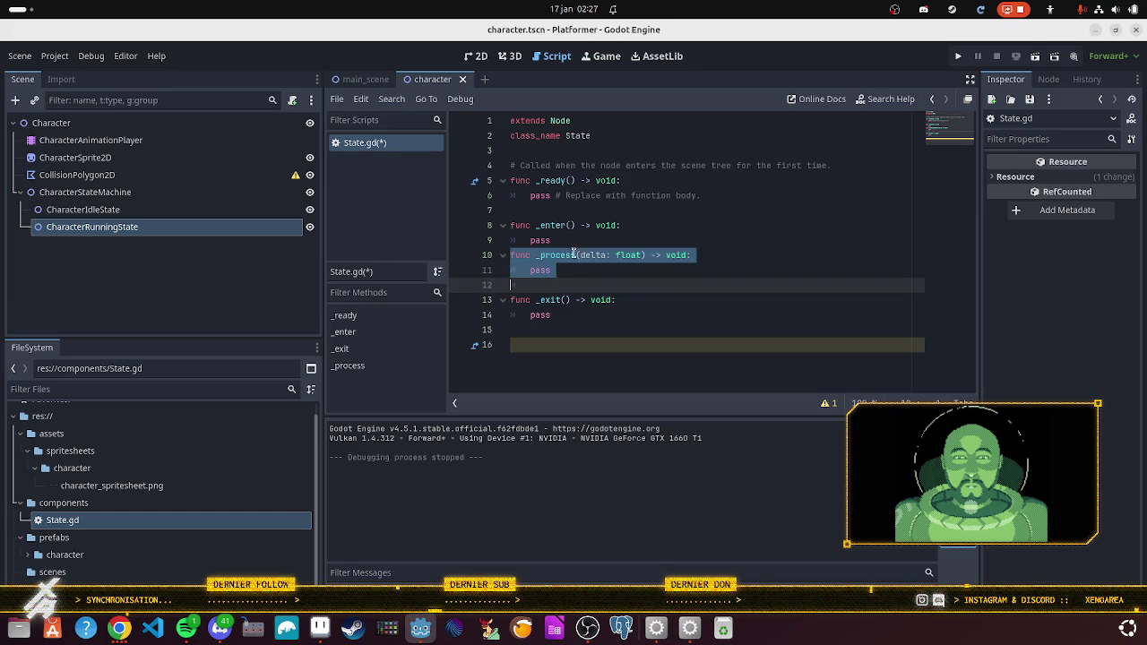
{"action": "left_click", "coordinate": [575, 240]}
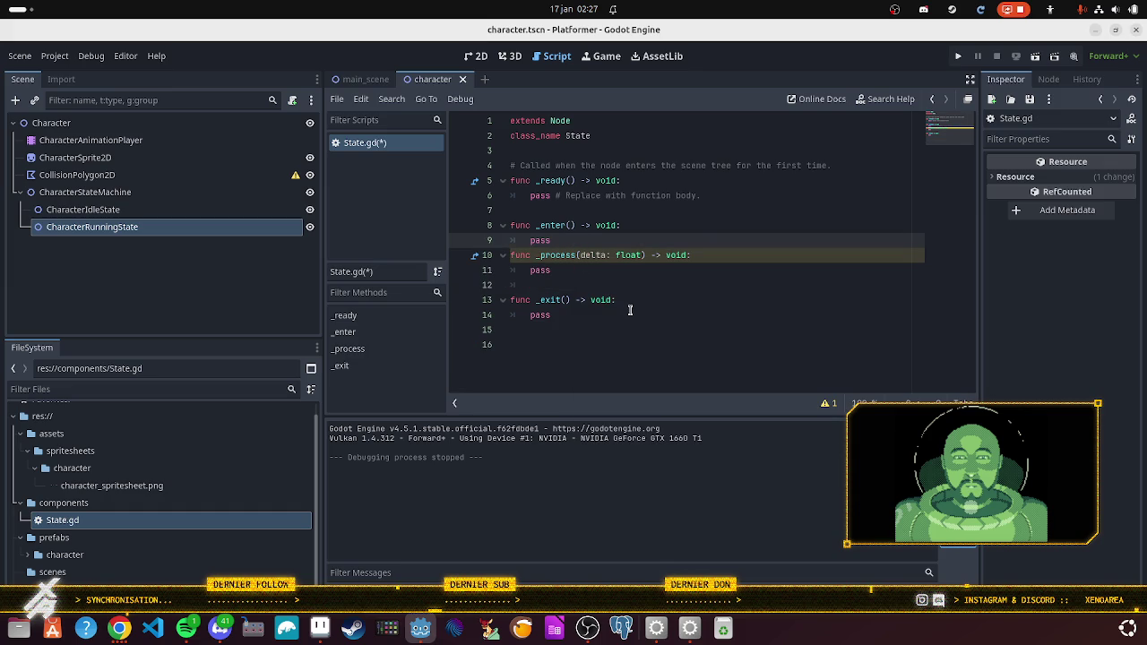
{"action": "key", "text": "Return"}
Step: Delete the _ready function and its comment, trim trailing blank lines, and save State.gd
{"action": "left_click", "coordinate": [542, 212]}
{"action": "left_click_drag", "start_coordinate": [542, 211], "coordinate": [486, 165]}
{"action": "key", "text": "BackSpace"}
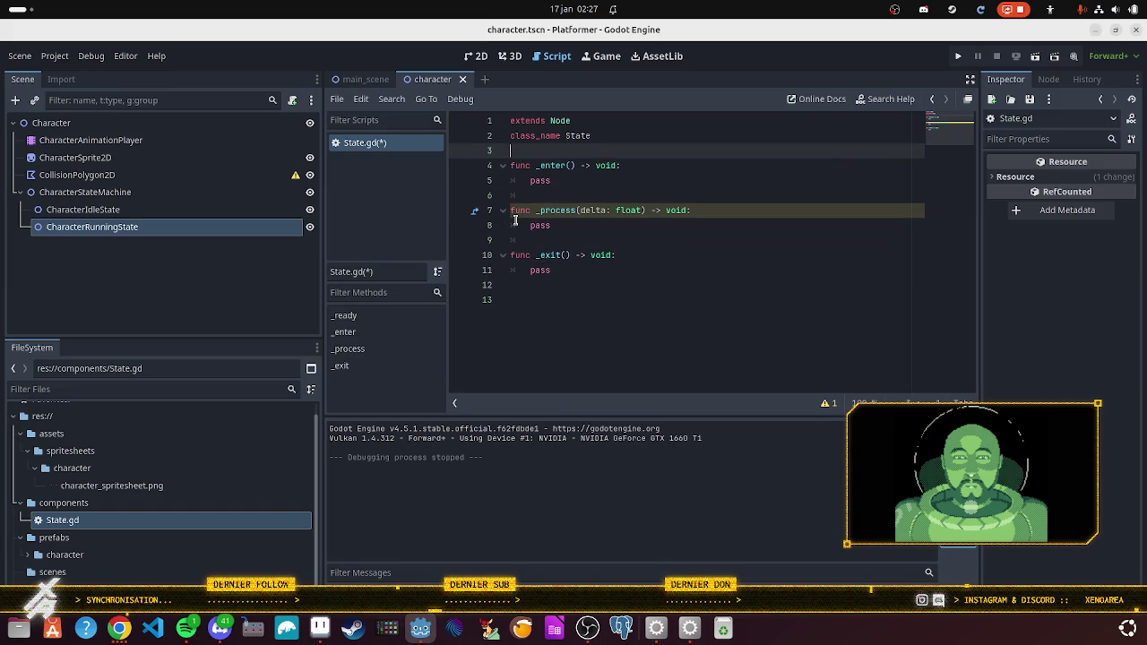
{"action": "left_click", "coordinate": [632, 358]}
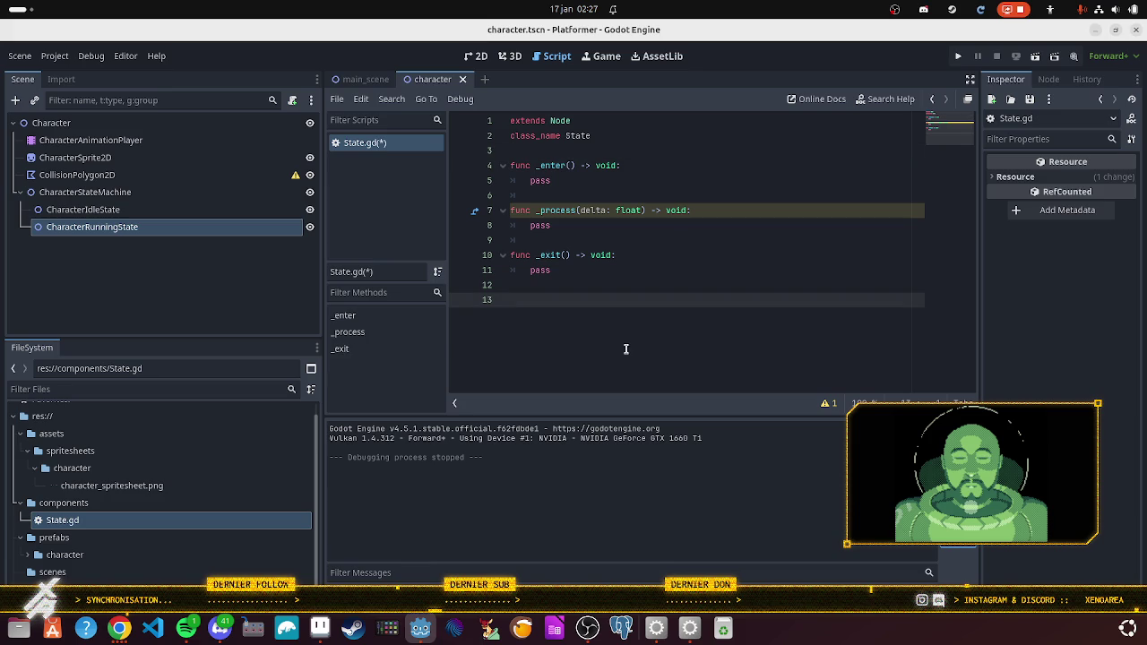
{"action": "key", "text": "BackSpace"}
{"action": "key", "text": "BackSpace"}
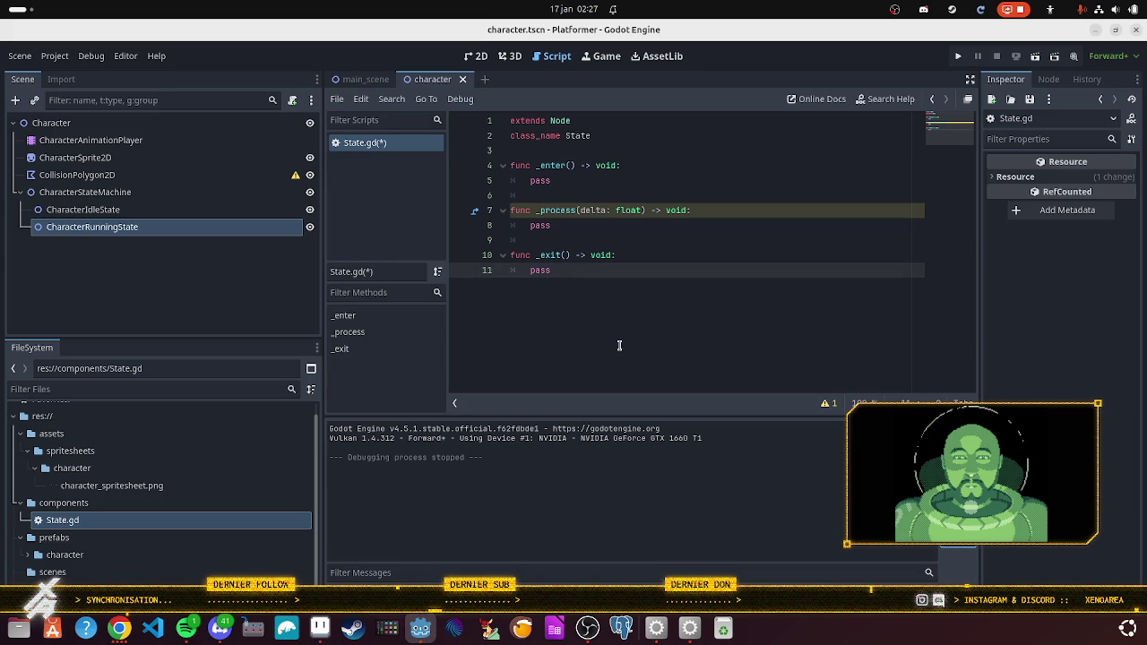
{"action": "key", "text": "ctrl+s"}
Step: Scroll the State design pattern docs page down to the persistent_state.gd example
{"action": "left_click", "coordinate": [118, 628]}
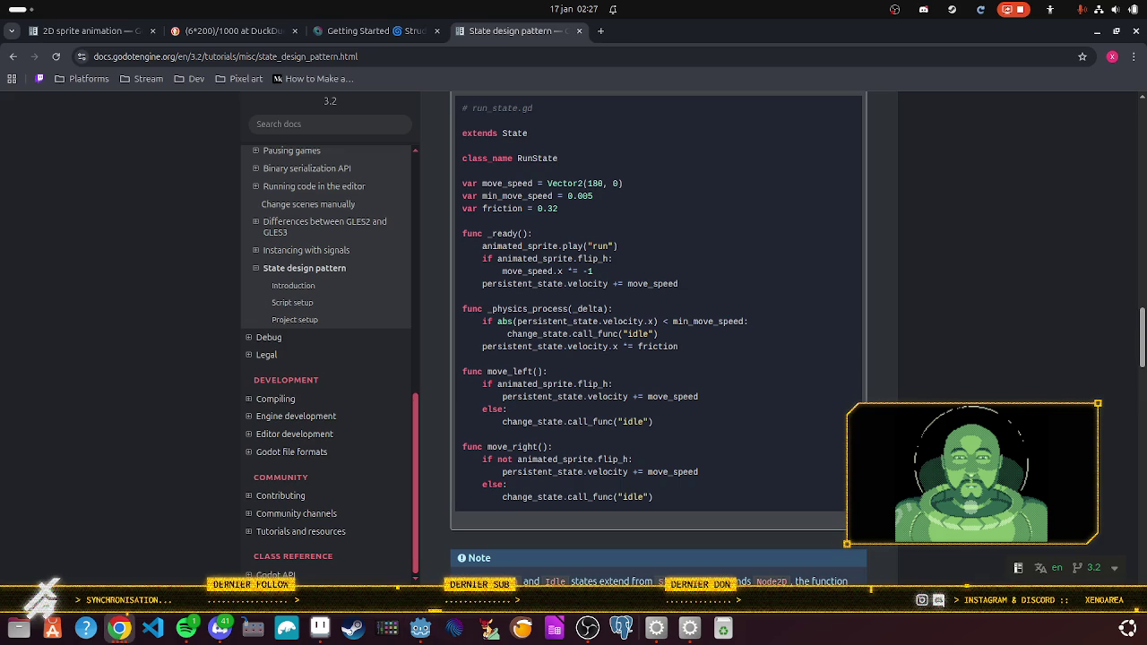
{"action": "scroll", "coordinate": [605, 418], "scroll_direction": "down", "scroll_amount": 3}
{"action": "scroll", "coordinate": [601, 412], "scroll_direction": "down", "scroll_amount": 3}
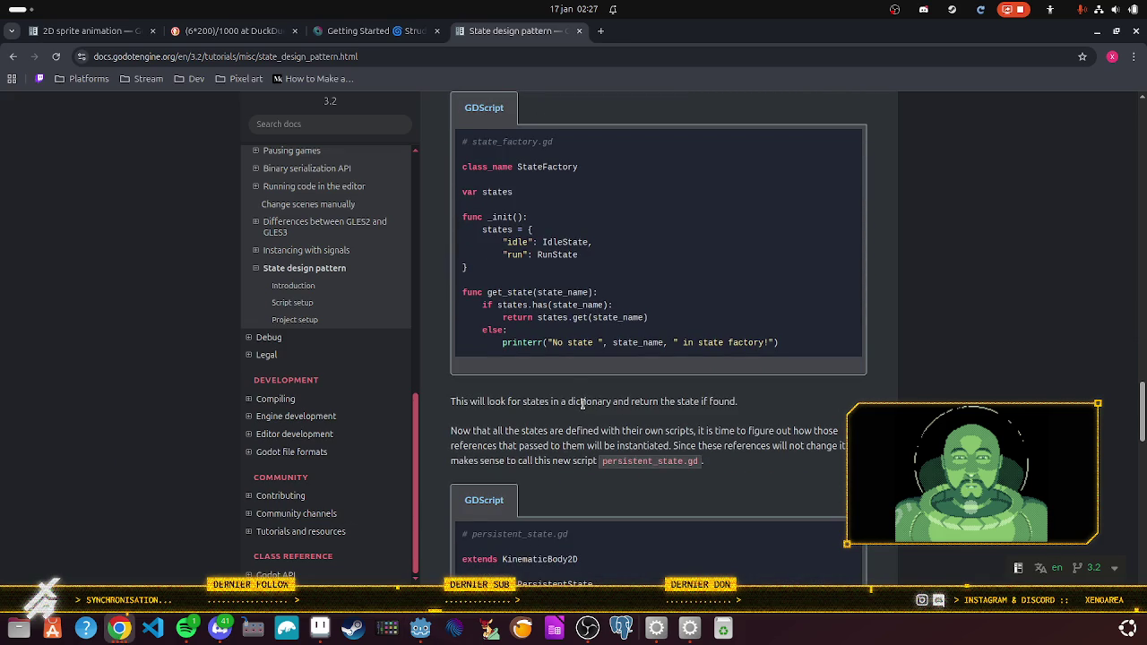
{"action": "scroll", "coordinate": [583, 403], "scroll_direction": "down", "scroll_amount": 3}
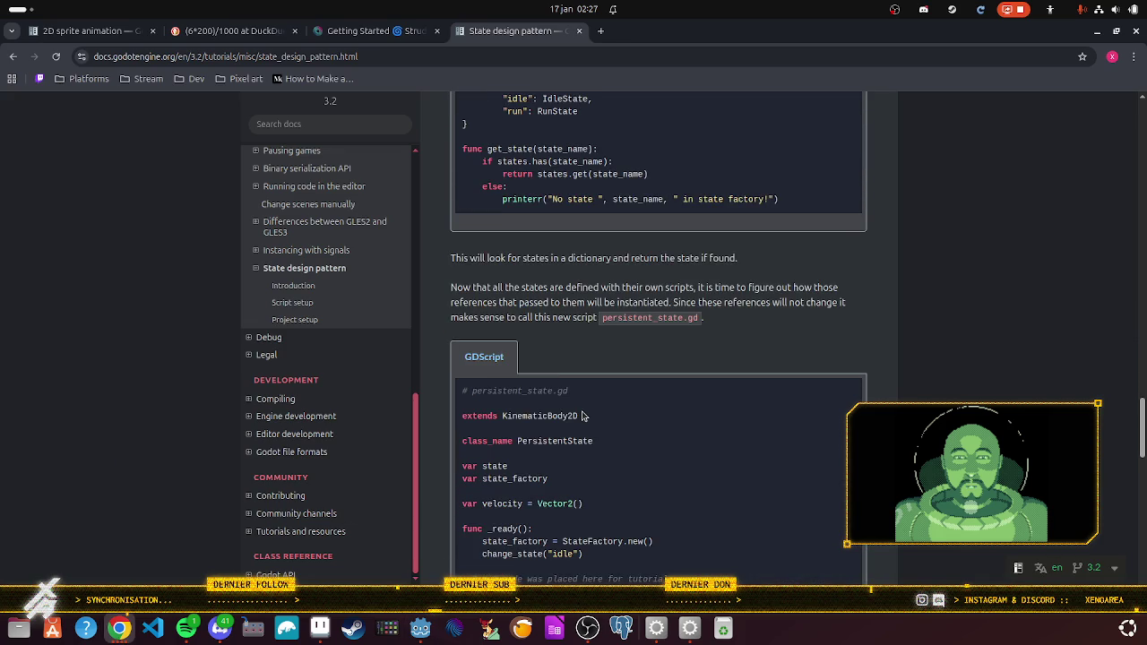
{"action": "scroll", "coordinate": [583, 416], "scroll_direction": "down", "scroll_amount": 6}
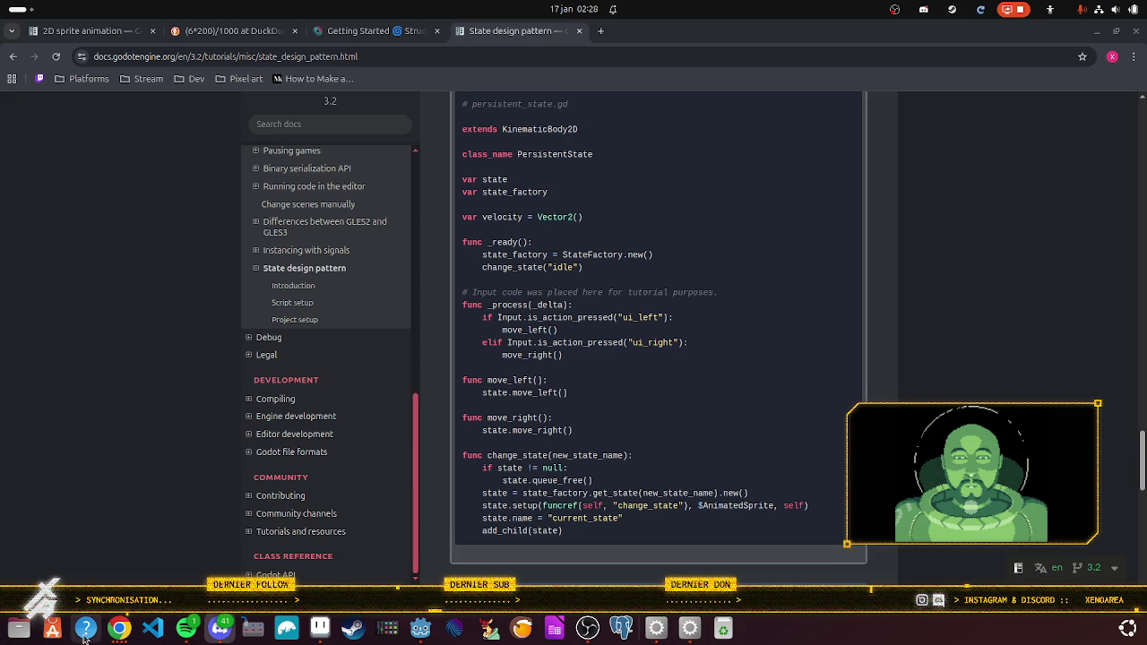
{"action": "left_click", "coordinate": [116, 629]}
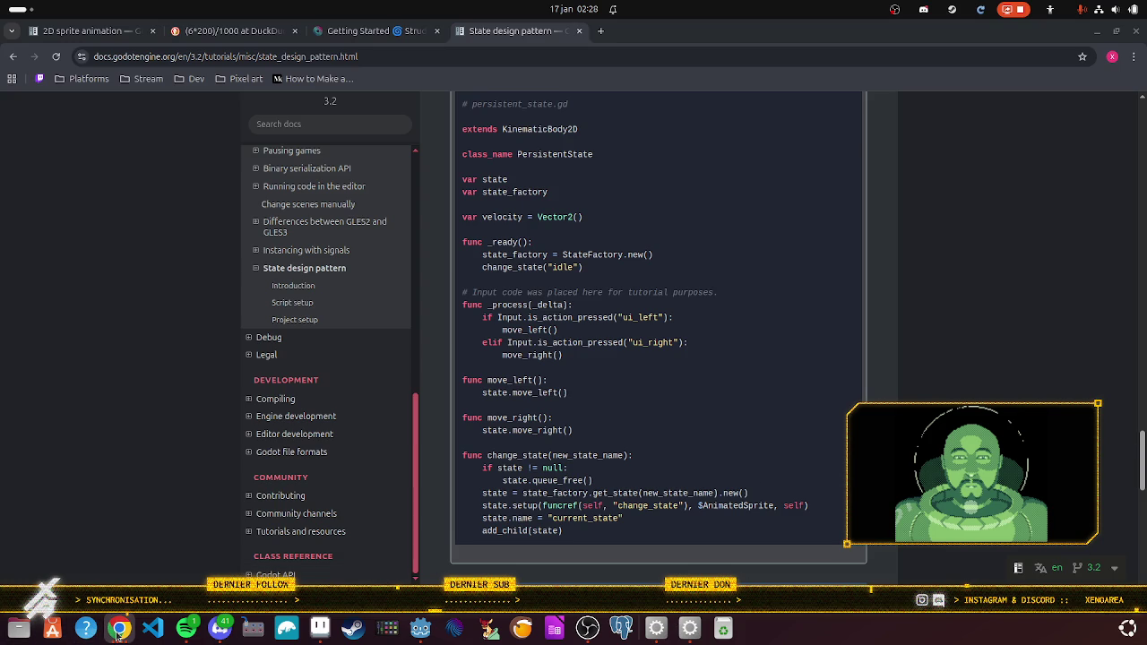
{"action": "key", "text": "super"}
{"action": "left_click", "coordinate": [578, 428]}
{"action": "scroll", "coordinate": [616, 232], "scroll_direction": "down", "scroll_amount": 1}
{"action": "scroll", "coordinate": [615, 231], "scroll_direction": "up", "scroll_amount": 1}
{"action": "left_click", "coordinate": [683, 633]}
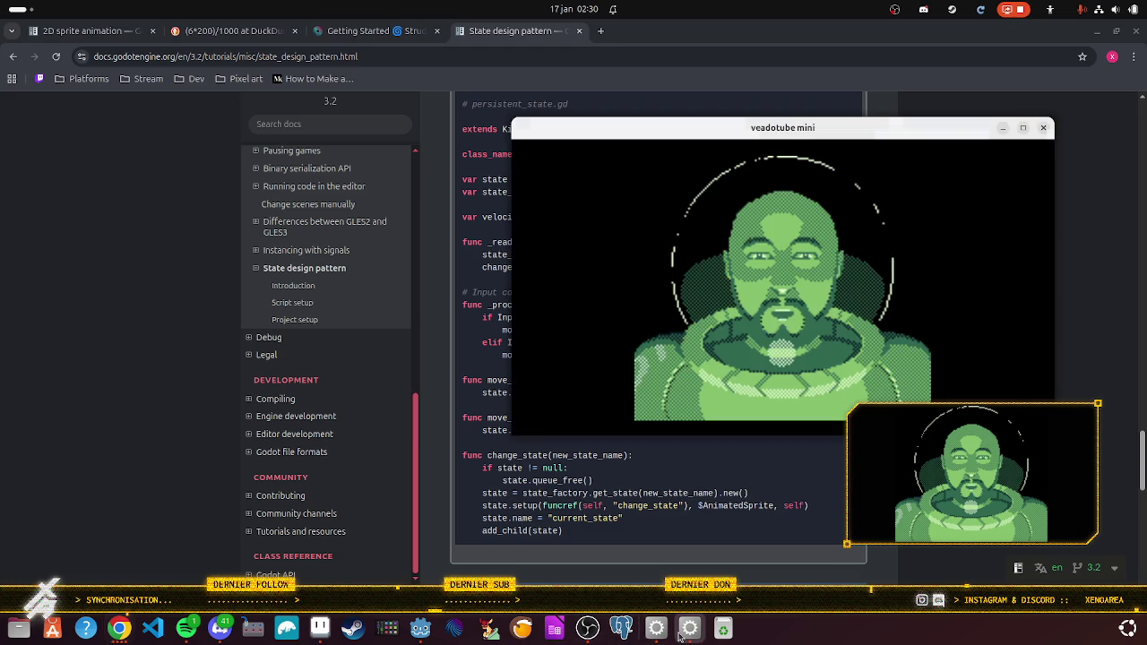
{"action": "mouse_move", "coordinate": [1007, 151]}
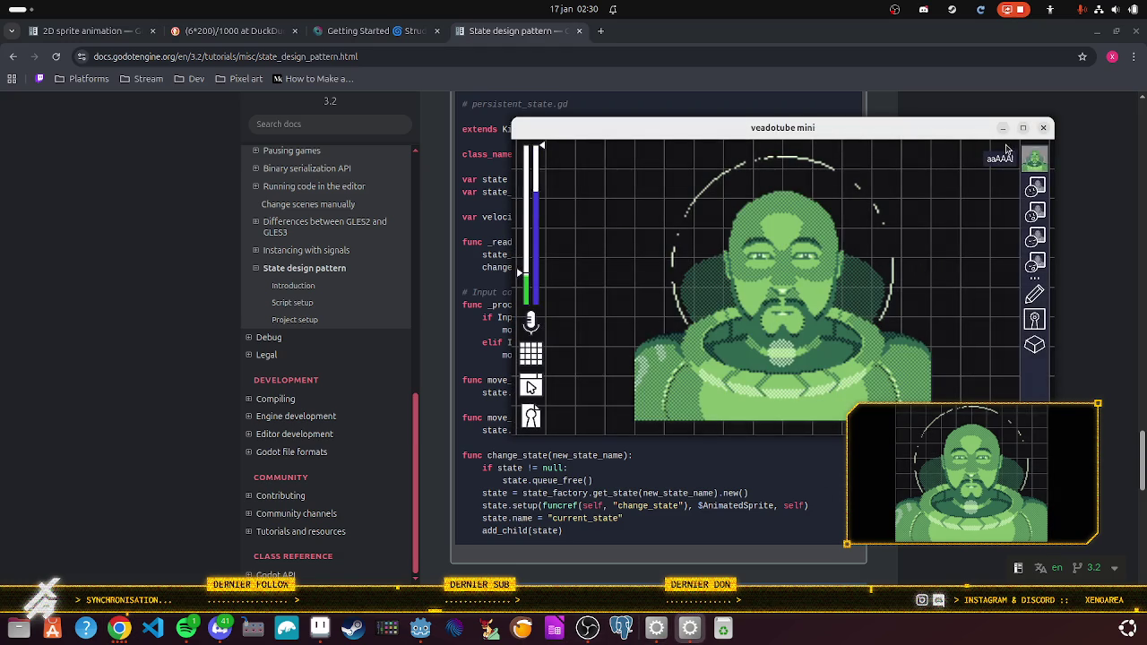
{"action": "left_click", "coordinate": [1002, 128]}
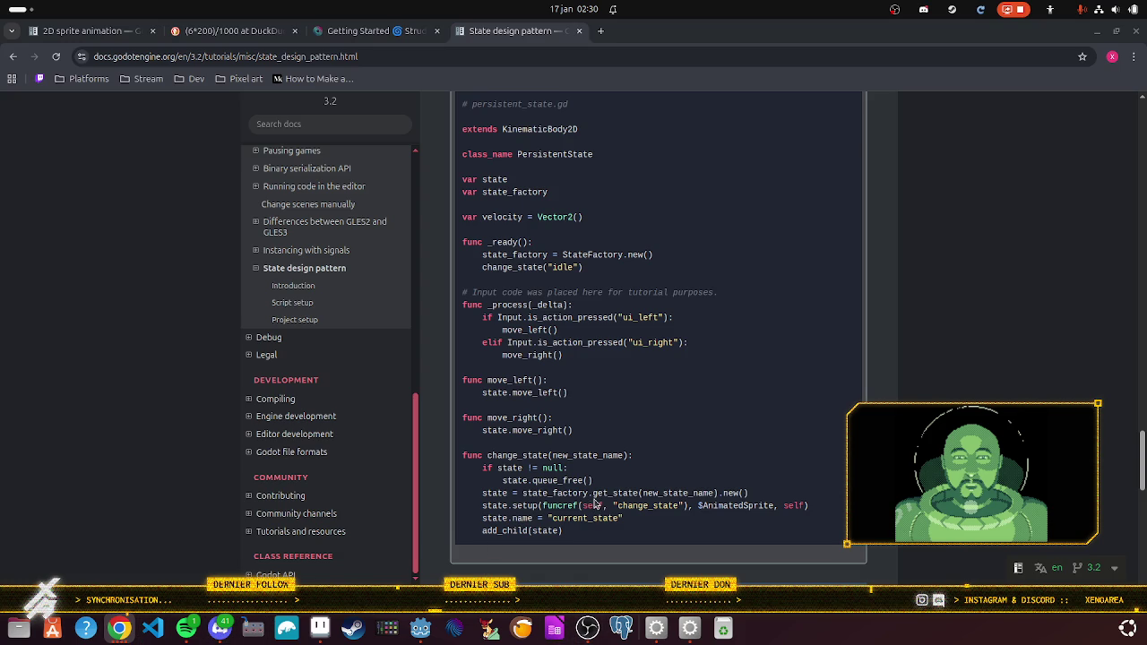
Step: Read the Project setup notes and persistent_state.gd example, then switch back to Godot
{"action": "scroll", "coordinate": [599, 484], "scroll_direction": "down", "scroll_amount": 3}
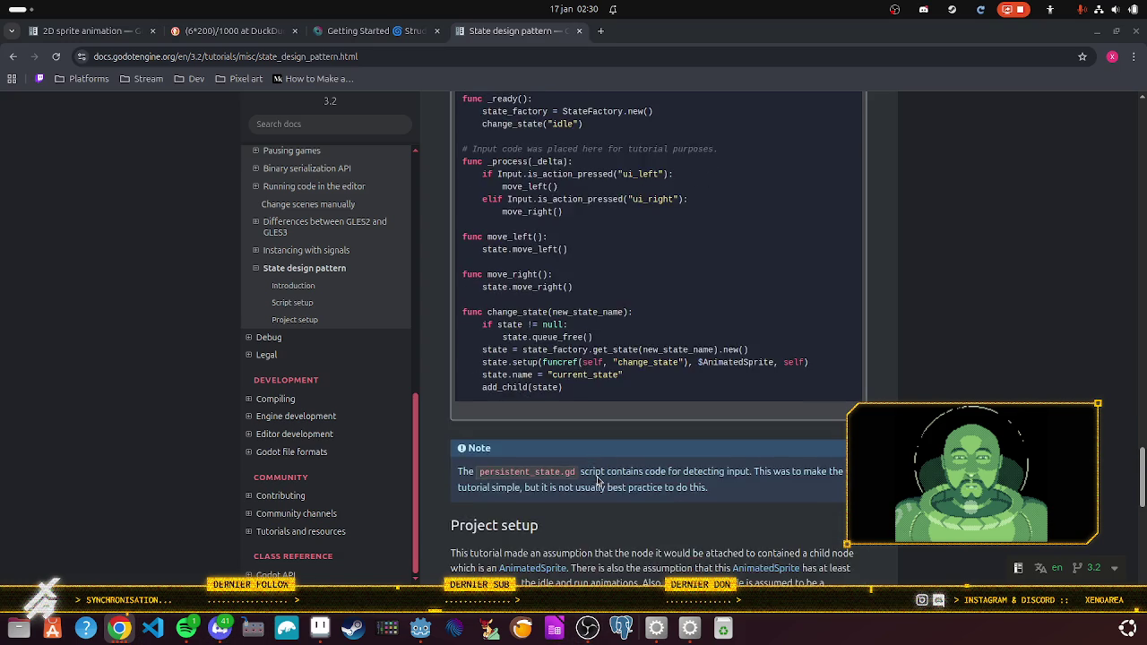
{"action": "scroll", "coordinate": [598, 484], "scroll_direction": "down", "scroll_amount": 4}
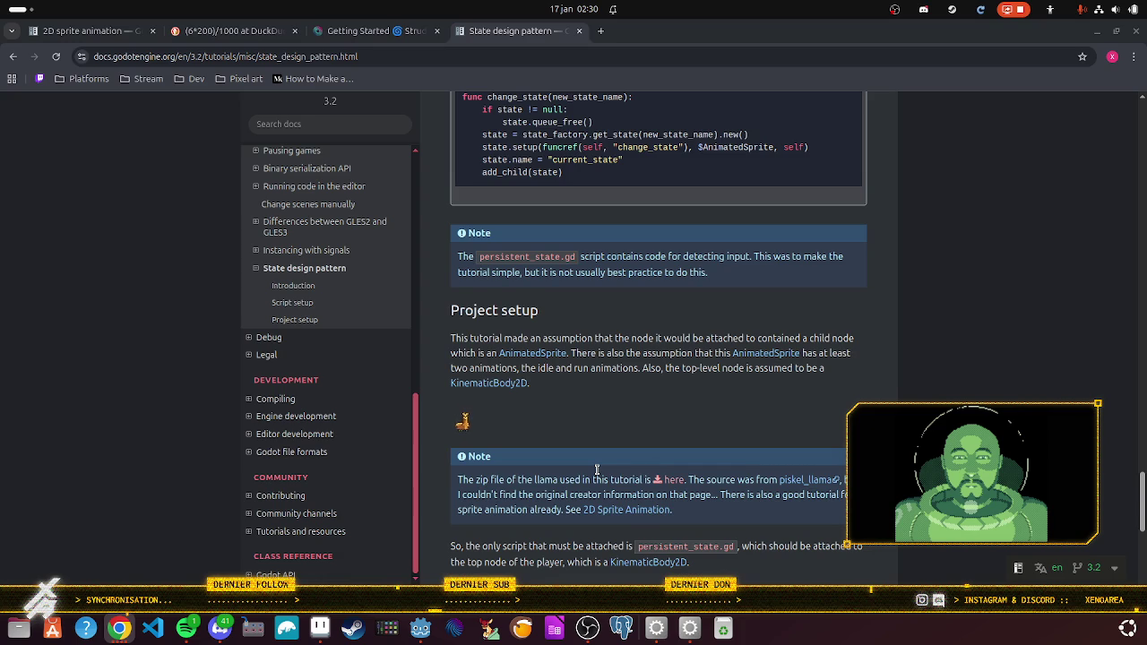
{"action": "scroll", "coordinate": [597, 470], "scroll_direction": "up", "scroll_amount": 8}
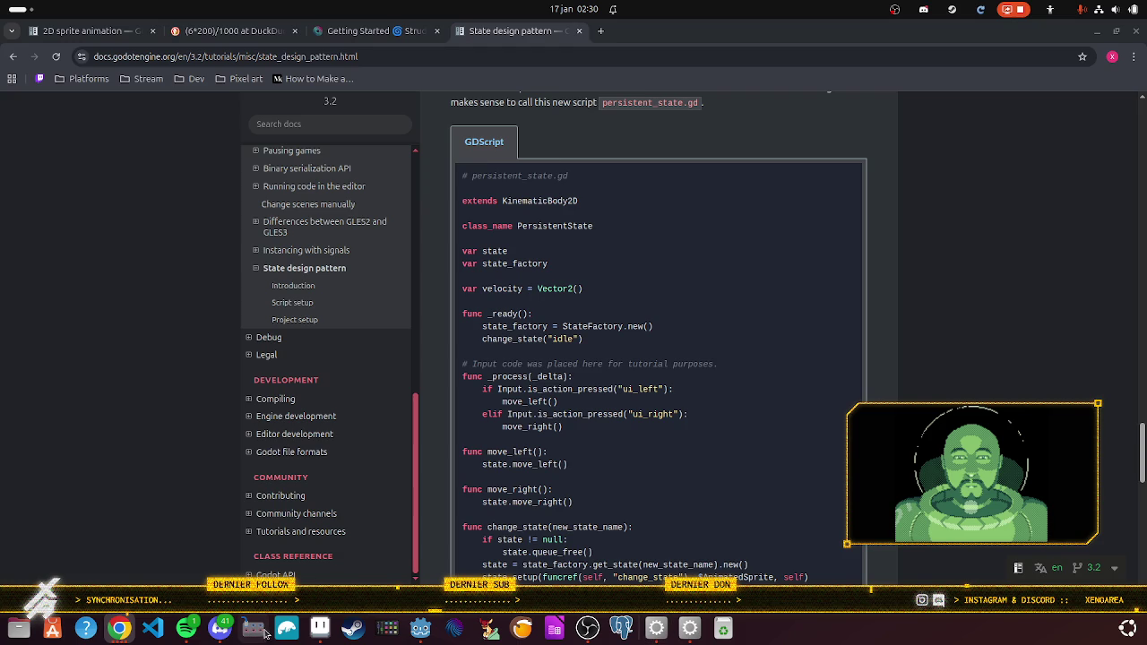
{"action": "left_click", "coordinate": [420, 634]}
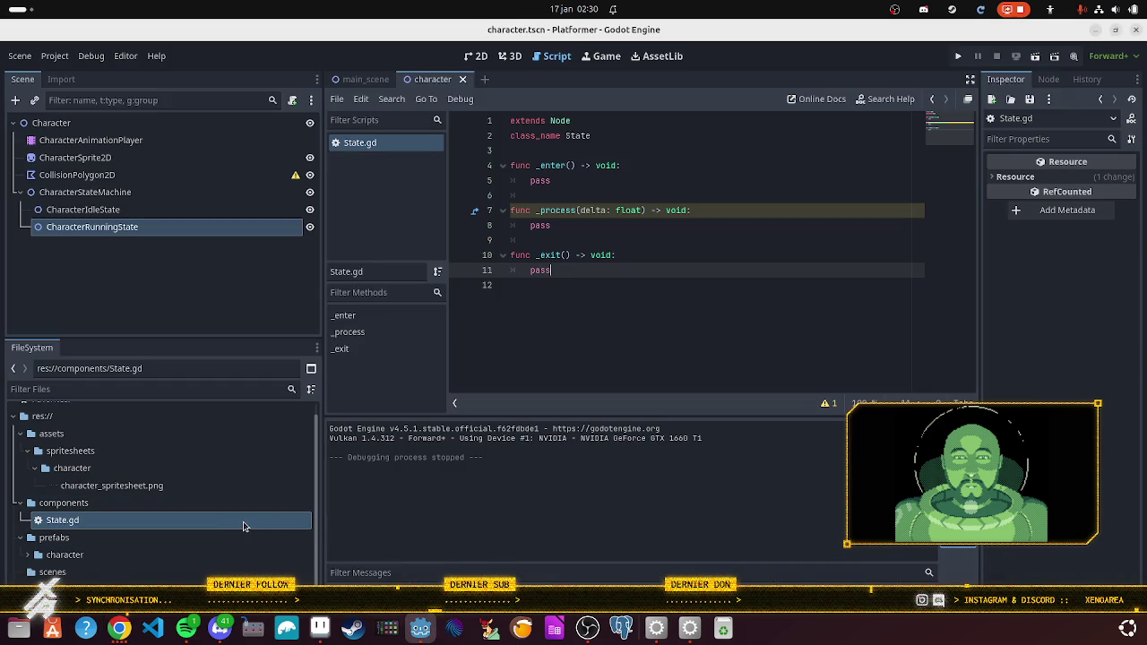
Step: Create a new Node script named state_machine.gd from the components folder's context menu
{"action": "right_click", "coordinate": [173, 515]}
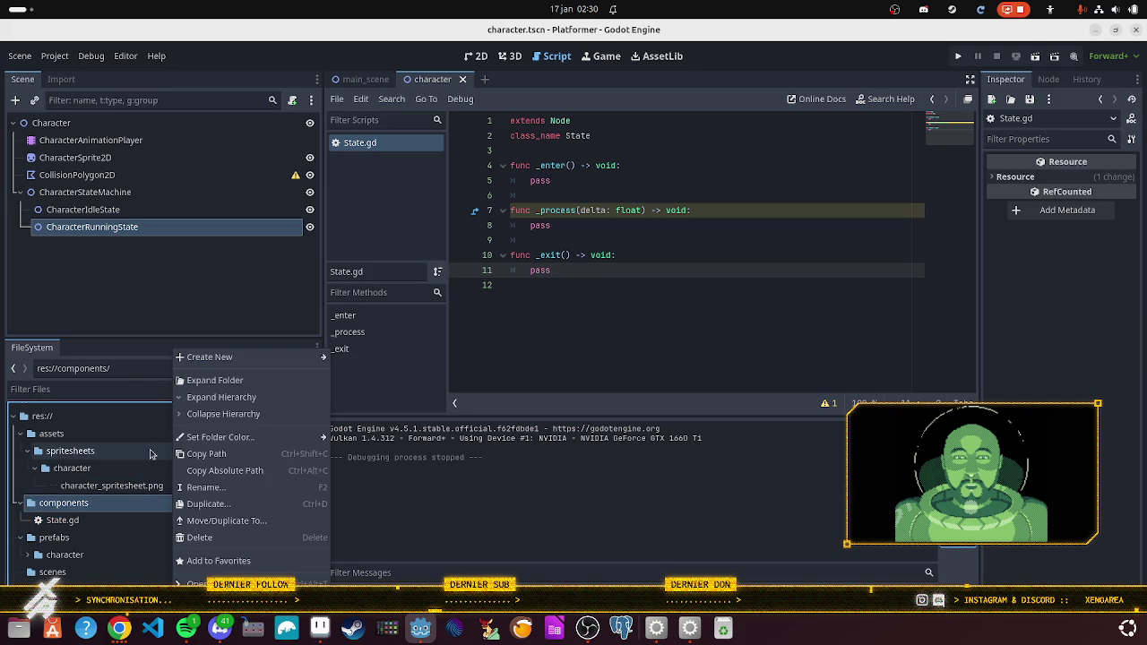
{"action": "mouse_move", "coordinate": [227, 357]}
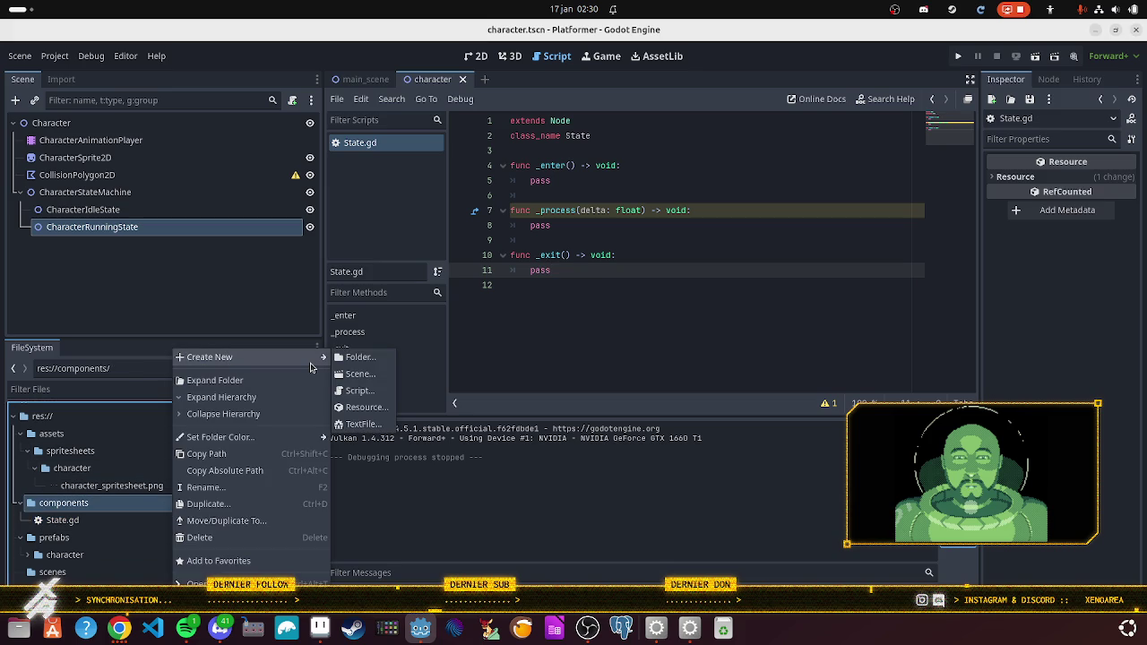
{"action": "left_click", "coordinate": [359, 391]}
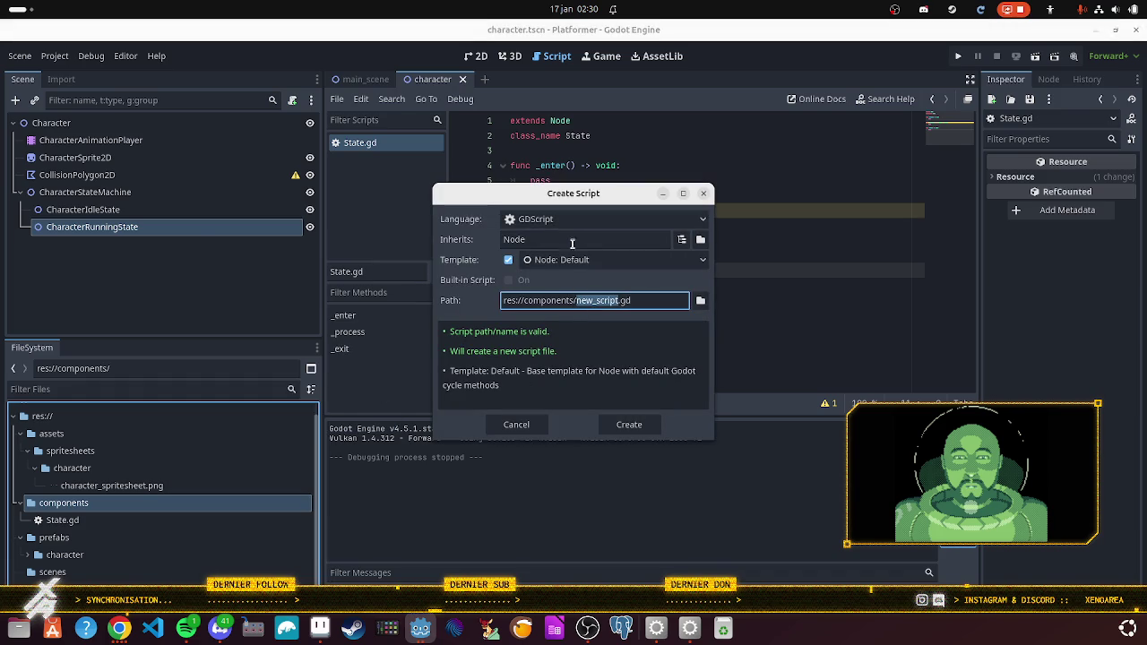
{"action": "type", "text": "state"}
{"action": "type", "text": "_machine"}
{"action": "key", "text": "Return"}
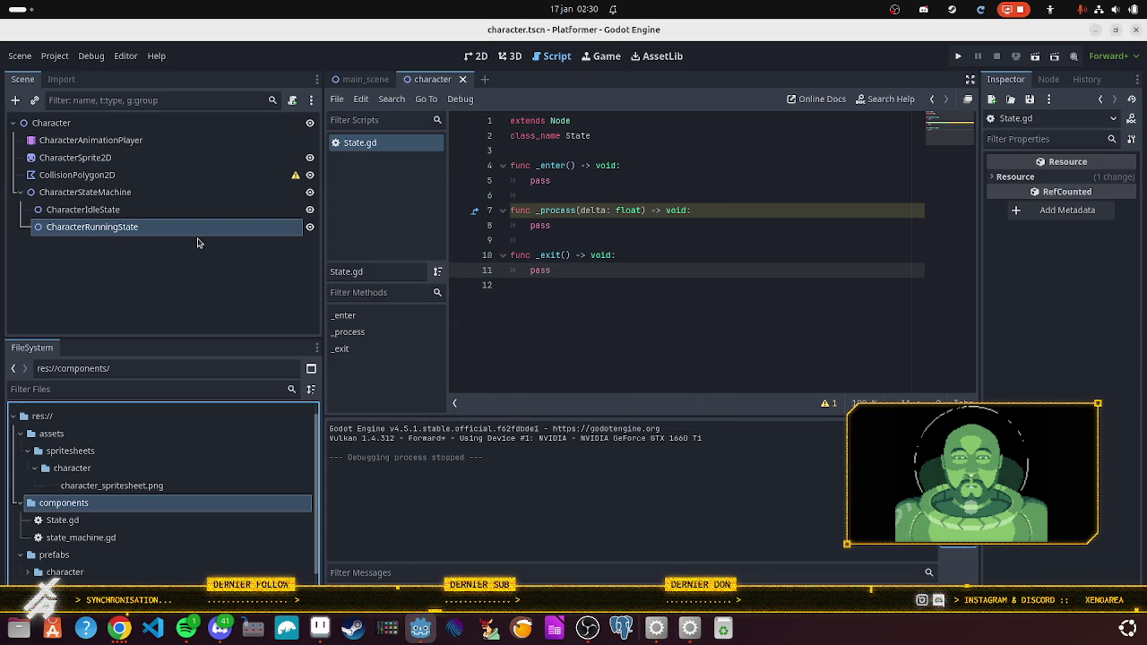